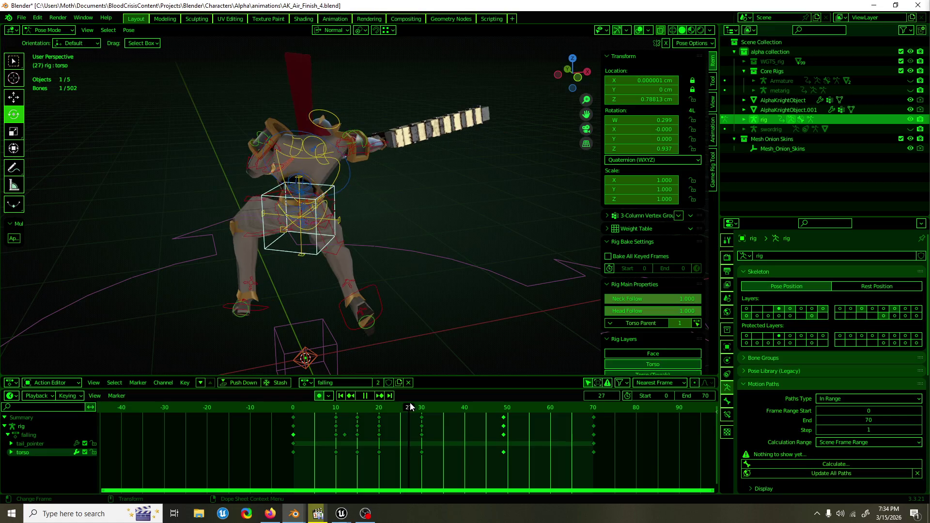
Step: At frame 20, rotate the torso and twist the spine_fk control about 44.4°
left_click(387, 407)
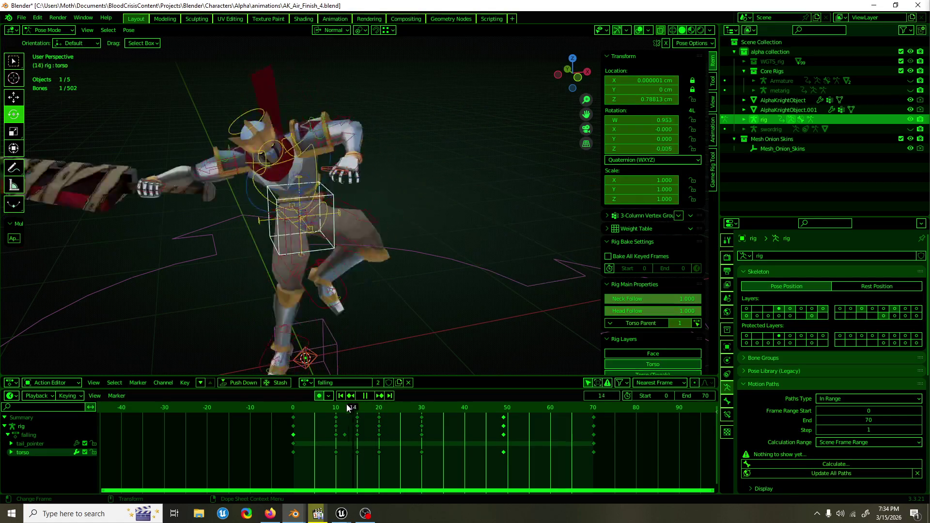
left_click(379, 407)
mouse_move(379, 407)
left_mouse_down()
mouse_move(387, 407)
mouse_move(359, 406)
mouse_move(379, 409)
left_mouse_up()
mouse_move(388, 329)
left_mouse_down()
mouse_move(400, 291)
mouse_move(466, 297)
mouse_move(370, 283)
mouse_move(432, 270)
left_mouse_up()
key("r")
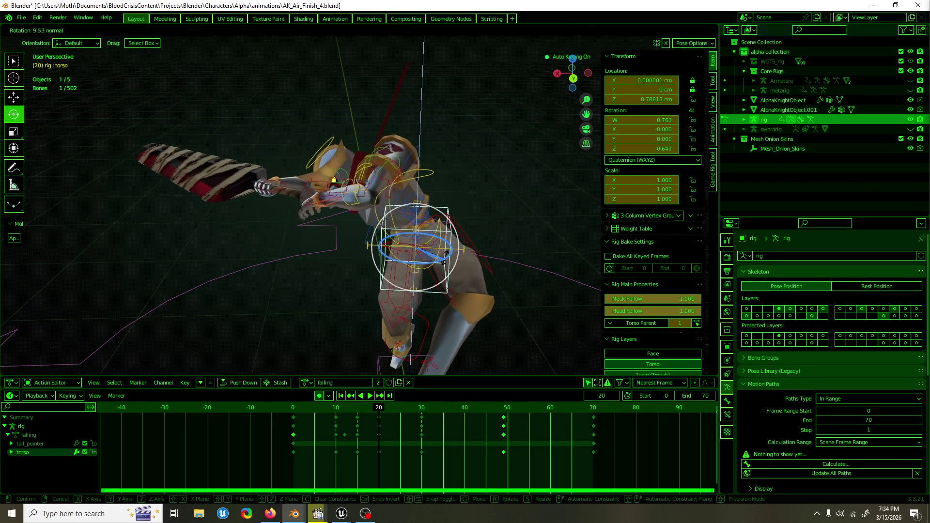
left_click(442, 254)
left_click(434, 246)
mouse_move(439, 256)
left_mouse_down()
mouse_move(437, 240)
mouse_move(250, 251)
left_mouse_up()
key("r")
left_click(428, 248)
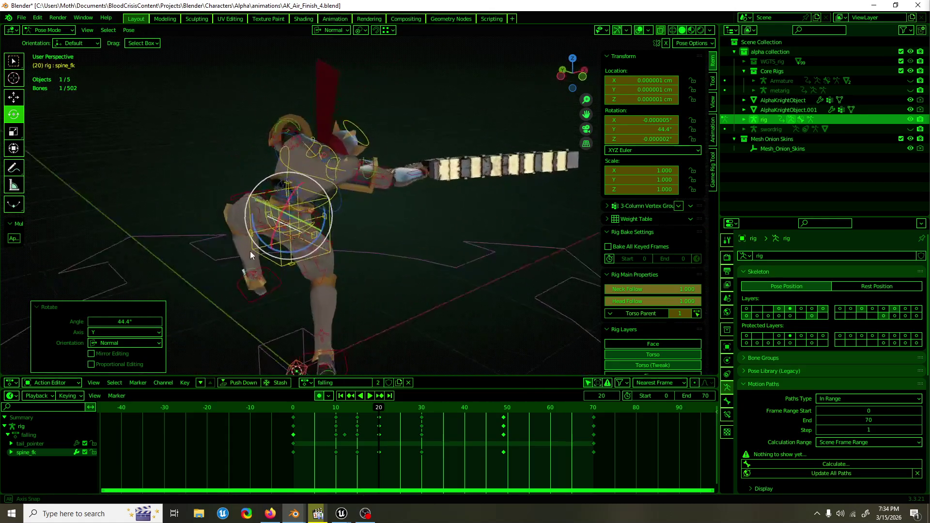
Step: Move to frame 35 and turn the torso -37.2° around Z
left_click_drag(382, 407, 442, 407)
left_click(327, 214)
mouse_move(336, 221)
left_mouse_down()
mouse_move(310, 237)
mouse_move(390, 231)
mouse_move(394, 331)
mouse_move(402, 327)
mouse_move(414, 202)
mouse_move(455, 234)
mouse_move(413, 229)
left_mouse_up()
left_click(470, 223)
Step: Pull the left foot down, then move the right foot down-left and rotate it 28.5°
key("w")
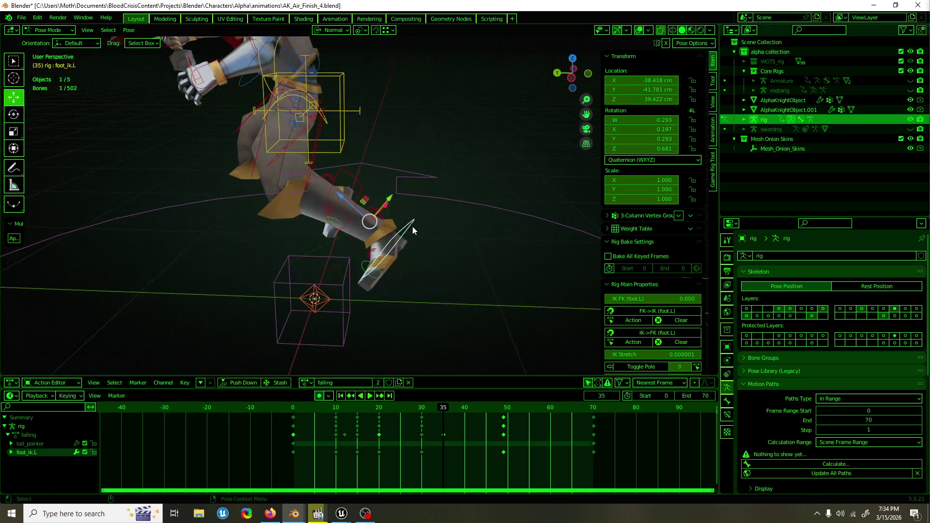
mouse_move(357, 208)
left_mouse_down()
mouse_move(353, 239)
mouse_move(326, 202)
mouse_move(261, 206)
mouse_move(252, 184)
mouse_move(219, 238)
left_mouse_up()
left_click(376, 222)
key("e")
key("w")
mouse_move(219, 237)
left_mouse_down()
mouse_move(362, 254)
mouse_move(285, 261)
mouse_move(315, 260)
mouse_move(268, 254)
mouse_move(273, 250)
left_mouse_up()
key("e")
Step: Select the spine control and twist it slightly around Y
left_click(310, 104)
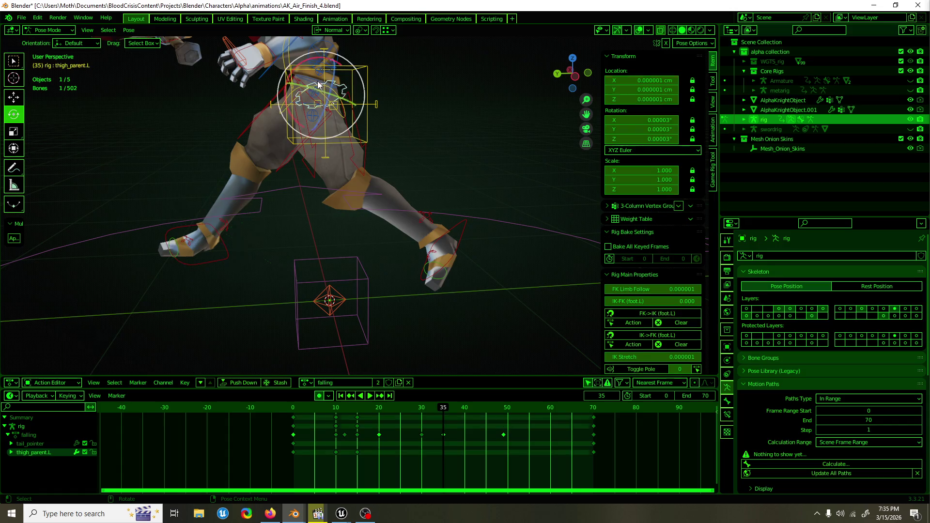
left_click(298, 104)
mouse_move(298, 104)
left_mouse_down()
mouse_move(310, 145)
mouse_move(331, 121)
mouse_move(370, 213)
mouse_move(414, 226)
mouse_move(432, 255)
mouse_move(436, 246)
mouse_move(418, 269)
mouse_move(432, 278)
left_mouse_up()
left_click(310, 131)
left_click(310, 144)
Step: Rotate the left foot, slide it about 30 cm along Y, then play through to frame 41
left_click(456, 258)
key("w")
mouse_move(276, 245)
left_mouse_down()
mouse_move(327, 246)
mouse_move(298, 242)
left_mouse_up()
key("e")
key("w")
mouse_move(401, 237)
left_mouse_down()
mouse_move(405, 203)
mouse_move(435, 204)
mouse_move(459, 233)
left_mouse_up()
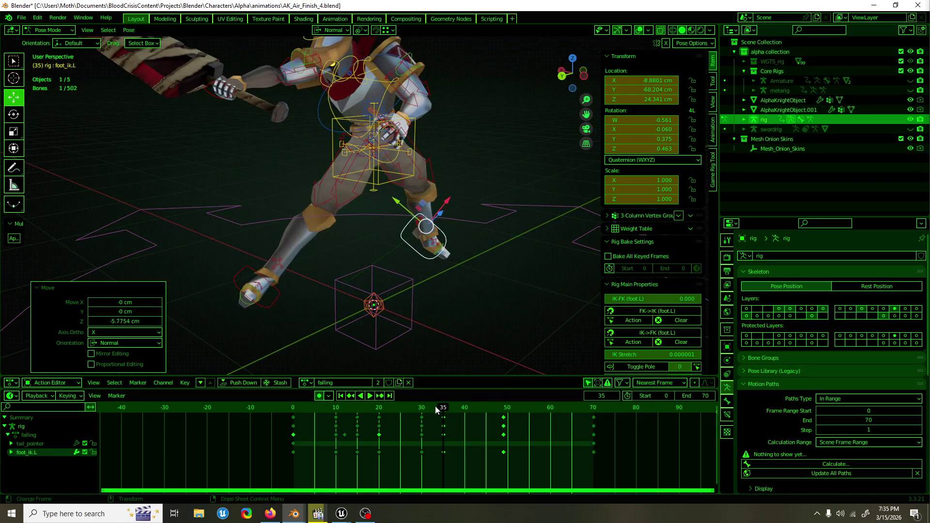
key("space")
left_click_drag(432, 407, 529, 408)
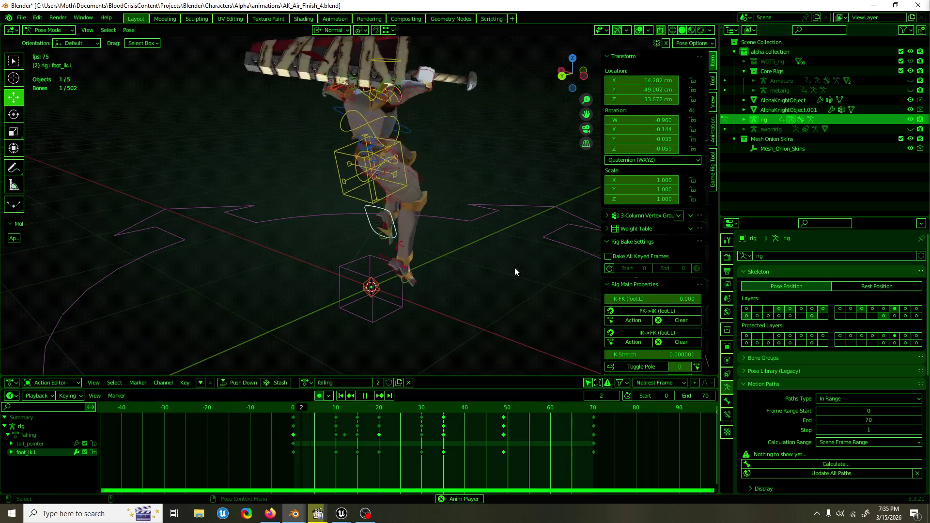
Step: Save the Blender file with Ctrl+S, stop playback and return to frame 23
key("ctrl+s")
mouse_move(511, 268)
left_mouse_down()
mouse_move(450, 268)
mouse_move(339, 290)
left_mouse_up()
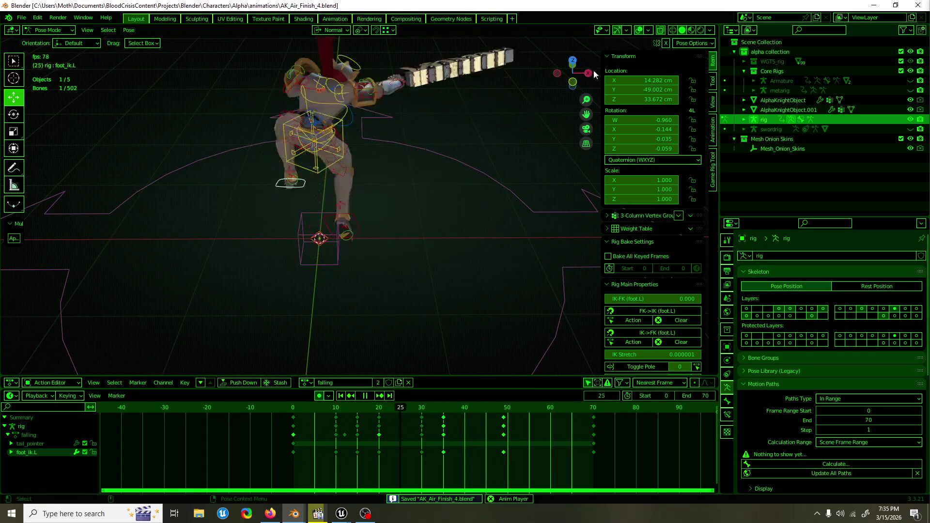
key("space")
mouse_move(490, 403)
left_mouse_down()
mouse_move(353, 410)
mouse_move(417, 409)
mouse_move(356, 411)
mouse_move(415, 410)
mouse_move(411, 422)
left_mouse_up()
Step: Select all bones and replay the animation, then select the torso and scrub to frame 63
key("a")
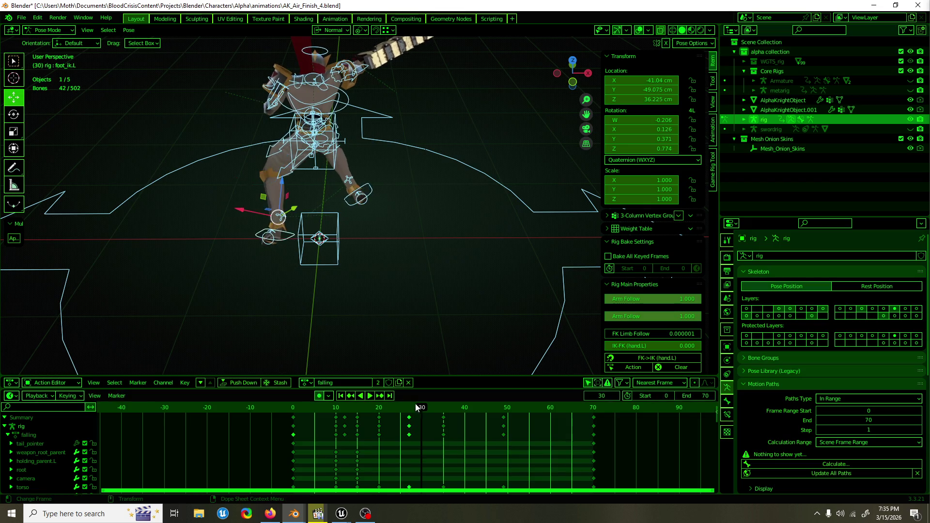
key("space")
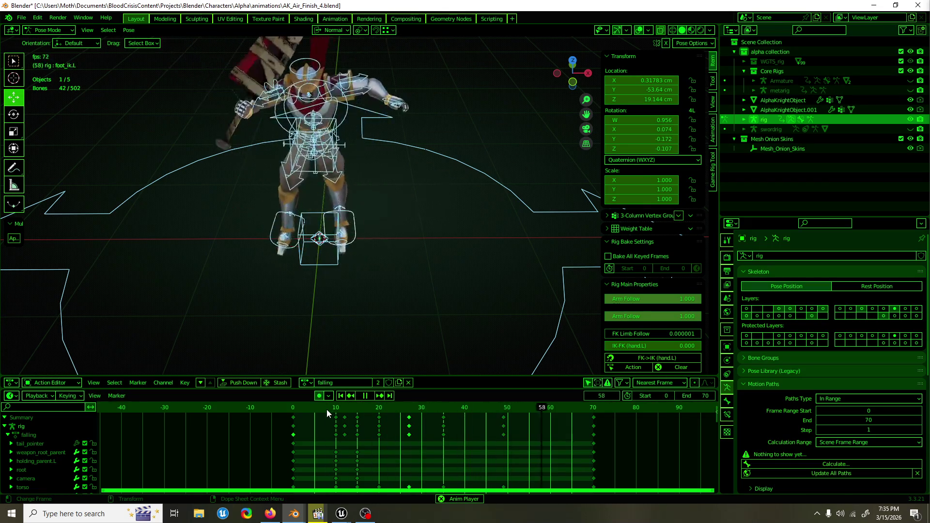
key("space")
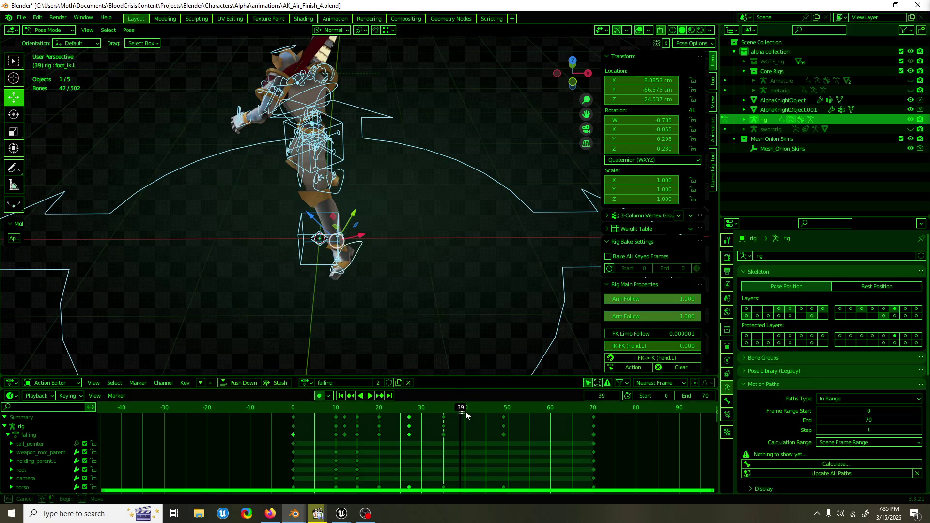
key("space")
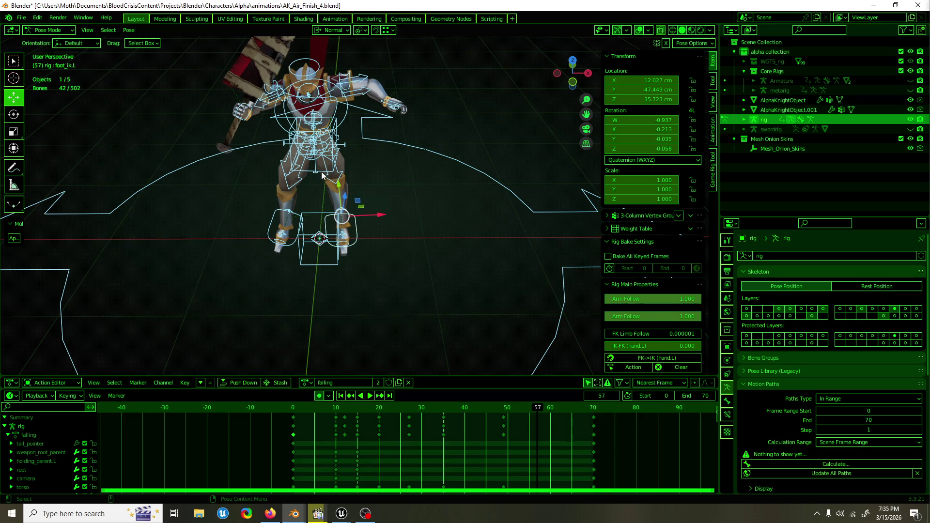
left_click(322, 175)
key("space")
left_click_drag(472, 408, 563, 409)
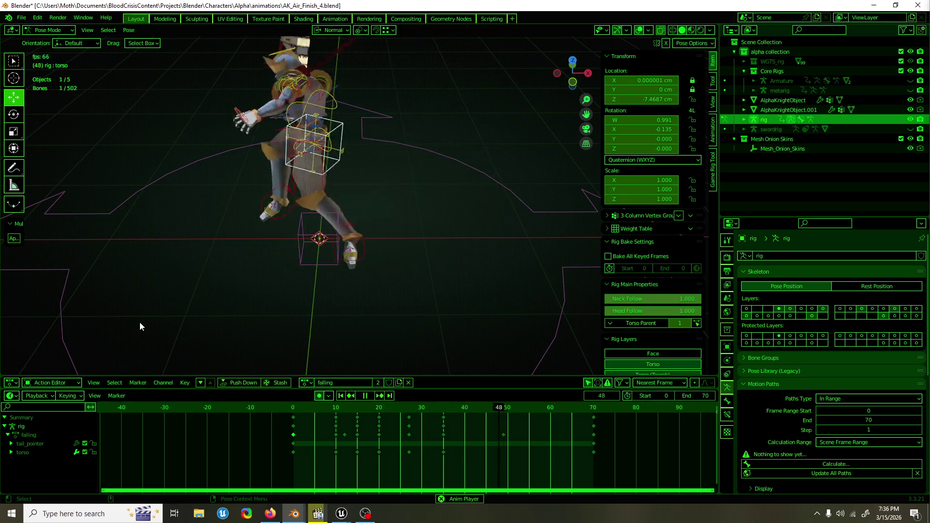
Step: Twist the torso further around frame 35 and play back to check it
key("space")
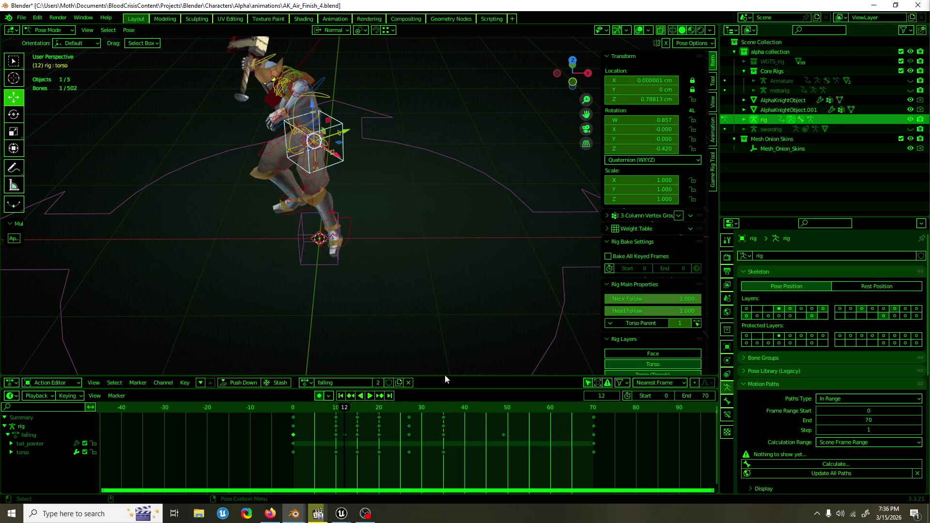
left_click_drag(353, 407, 443, 408)
key("r")
mouse_move(334, 155)
left_mouse_down()
mouse_move(345, 169)
mouse_move(361, 147)
left_mouse_up()
scroll(362, 147, "up", 2)
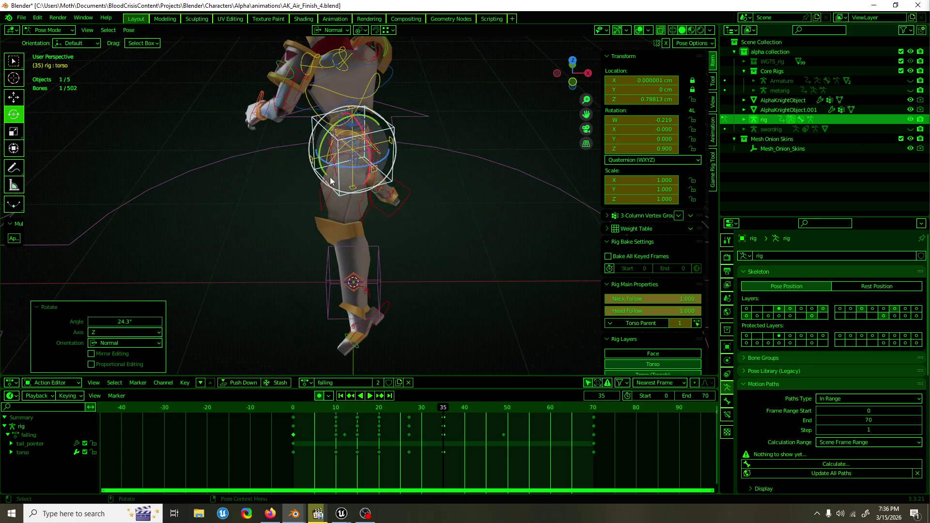
key("space")
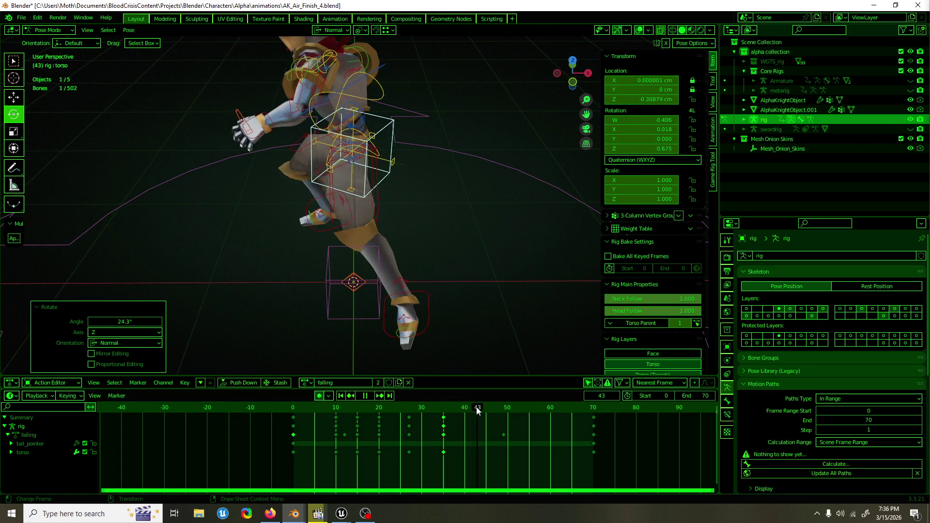
key("space")
Step: At keyframe 49, rotate the torso 27.8° around Z and key it, then review playback
left_click(368, 163)
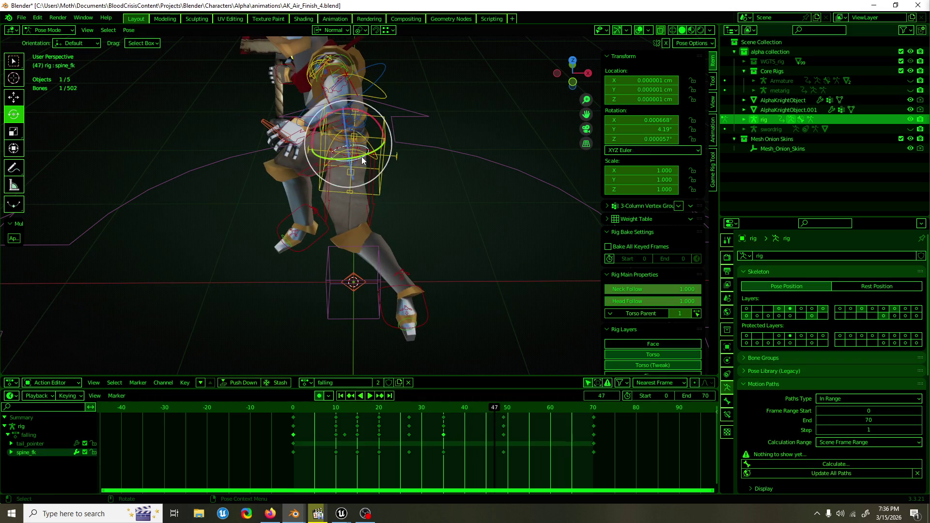
key("Up")
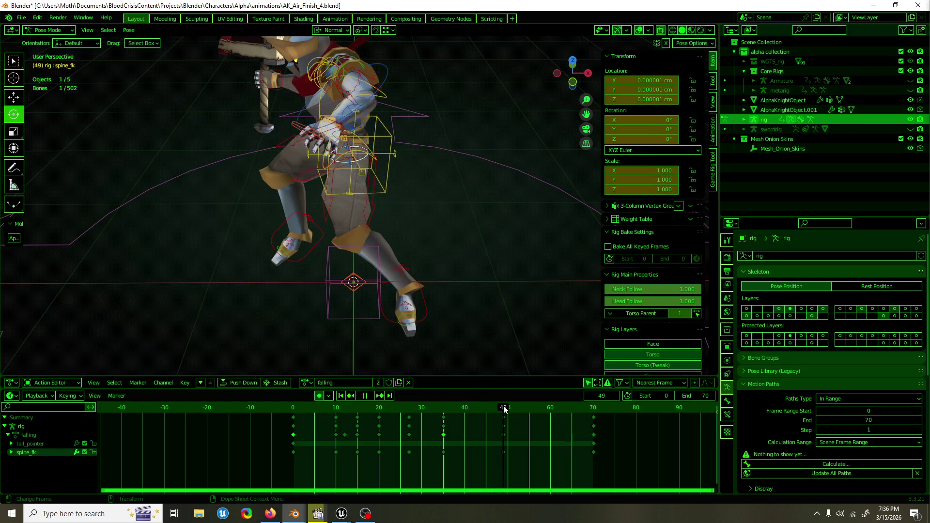
mouse_move(504, 236)
left_mouse_down()
mouse_move(406, 214)
mouse_move(437, 184)
mouse_move(377, 169)
mouse_move(395, 159)
left_mouse_up()
left_click(372, 166)
key("shift+space")
key("g")
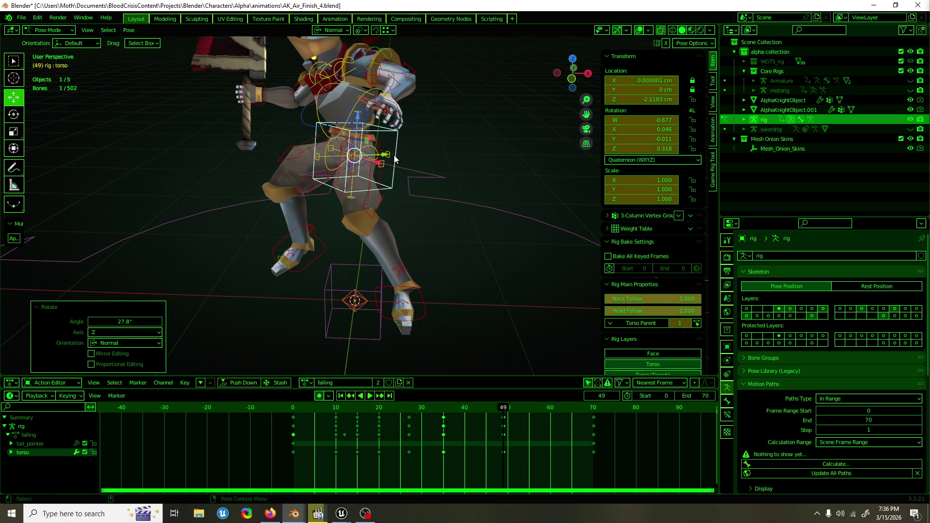
key("space")
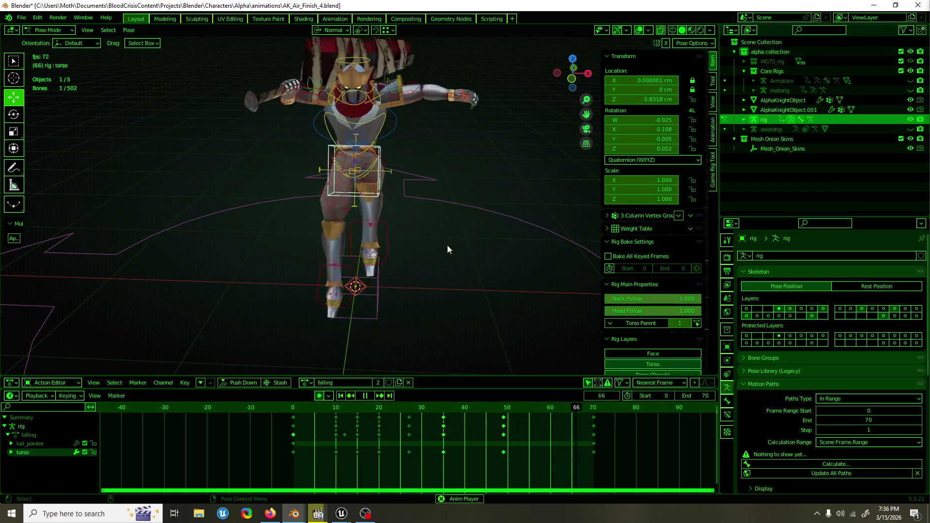
key("space")
left_click_drag(459, 411, 504, 407)
Step: Move the left foot IK control back toward the root box and rotate it at frame 49
left_click(411, 287)
mouse_move(417, 290)
left_mouse_down()
mouse_move(395, 280)
mouse_move(434, 266)
left_mouse_up()
mouse_move(341, 268)
left_mouse_down()
mouse_move(383, 283)
mouse_move(400, 310)
mouse_move(345, 277)
mouse_move(147, 251)
mouse_move(272, 255)
mouse_move(157, 255)
mouse_move(164, 239)
left_mouse_up()
key("shift+space")
key("r")
left_click(314, 260)
Step: Twist the spine control about 41° at frame 49
left_click_drag(322, 161, 356, 199)
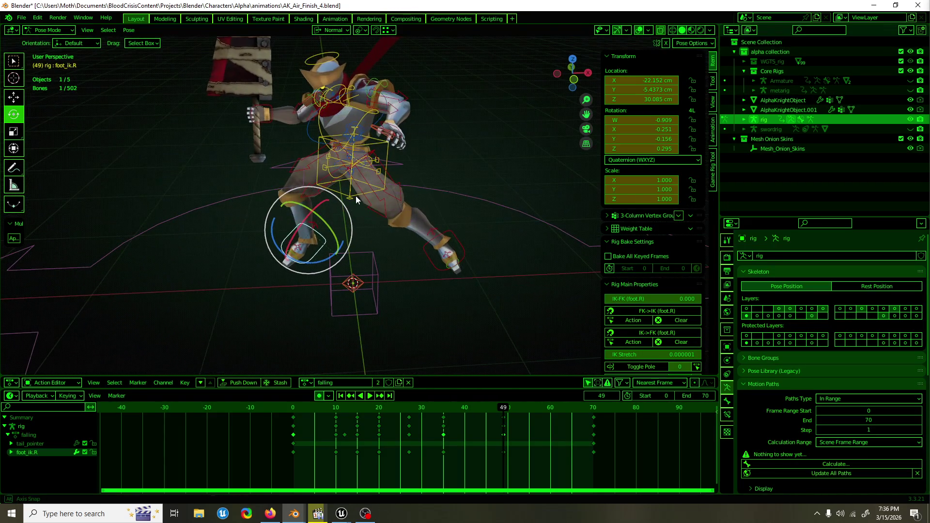
left_click(359, 167)
mouse_move(362, 166)
left_mouse_down()
mouse_move(391, 157)
mouse_move(409, 182)
left_mouse_up()
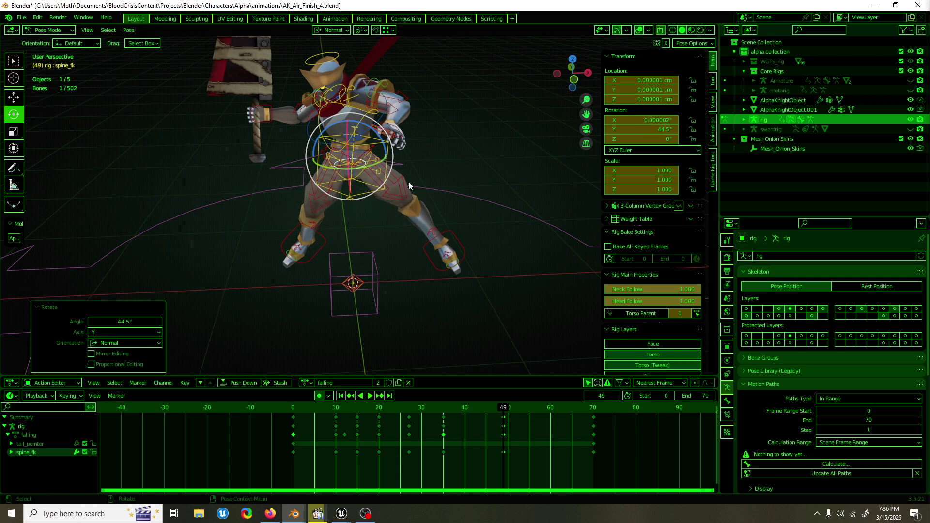
left_click(322, 248)
mouse_move(480, 409)
left_mouse_down()
mouse_move(415, 407)
mouse_move(543, 409)
left_mouse_up()
Step: At frame 58, move the left foot 12.05 cm in Y and 15.493 cm in Z, tilting it about X
left_click(426, 261)
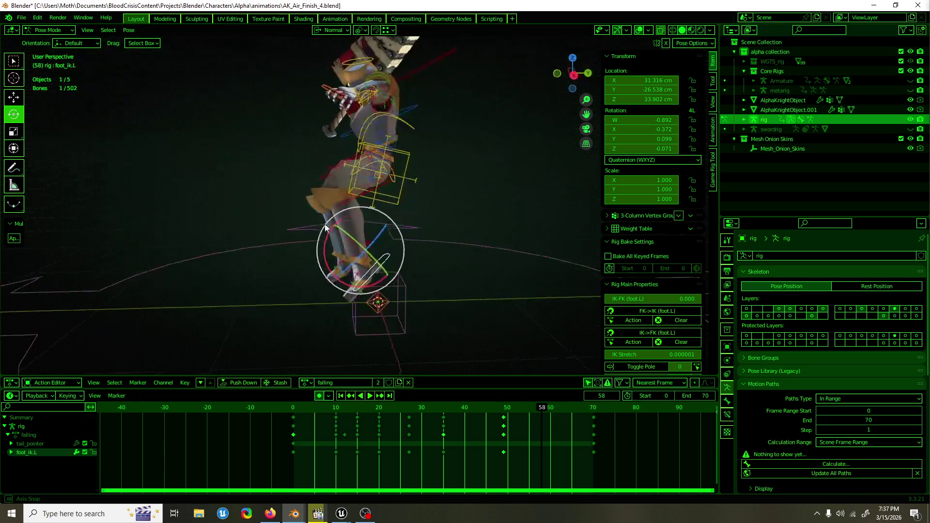
key("shift+space")
key("g")
mouse_move(366, 256)
left_mouse_down()
mouse_move(370, 245)
mouse_move(385, 276)
left_mouse_up()
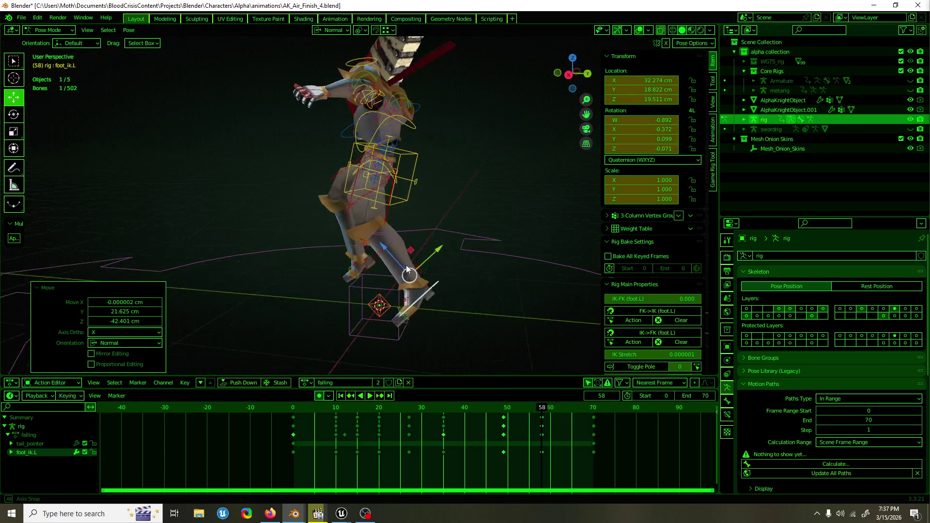
key("ctrl+KP_1")
mouse_move(274, 251)
left_mouse_down()
mouse_move(421, 266)
mouse_move(439, 232)
left_mouse_up()
key("KP_3")
key("shift+space")
key("r")
key("shift+space")
key("g")
mouse_move(448, 278)
left_mouse_down()
mouse_move(450, 242)
mouse_move(453, 301)
left_mouse_up()
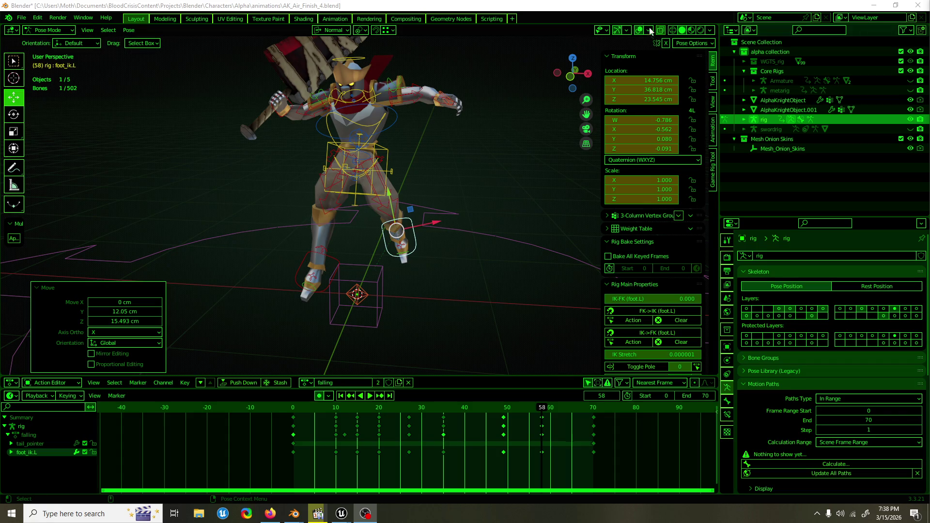
Step: Review playback, then rotate the torso control from a side view
left_click(527, 4)
key("space")
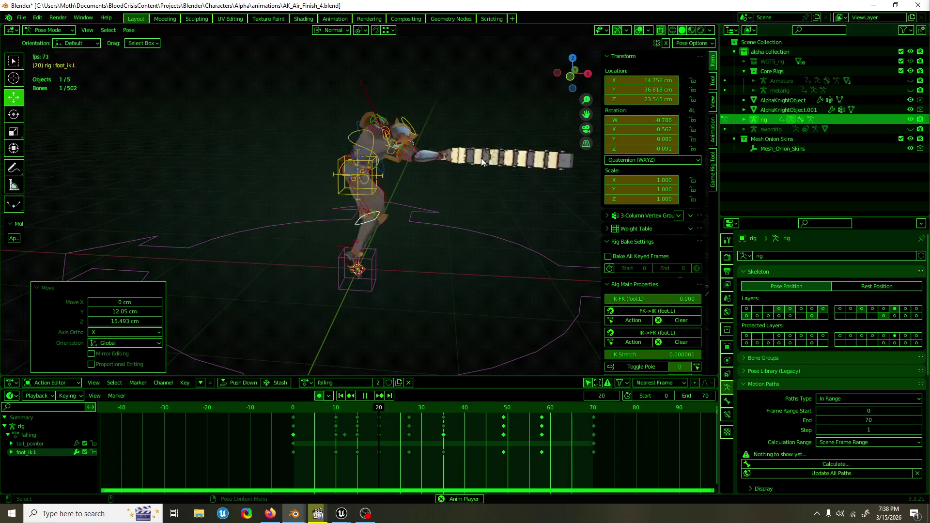
key("space")
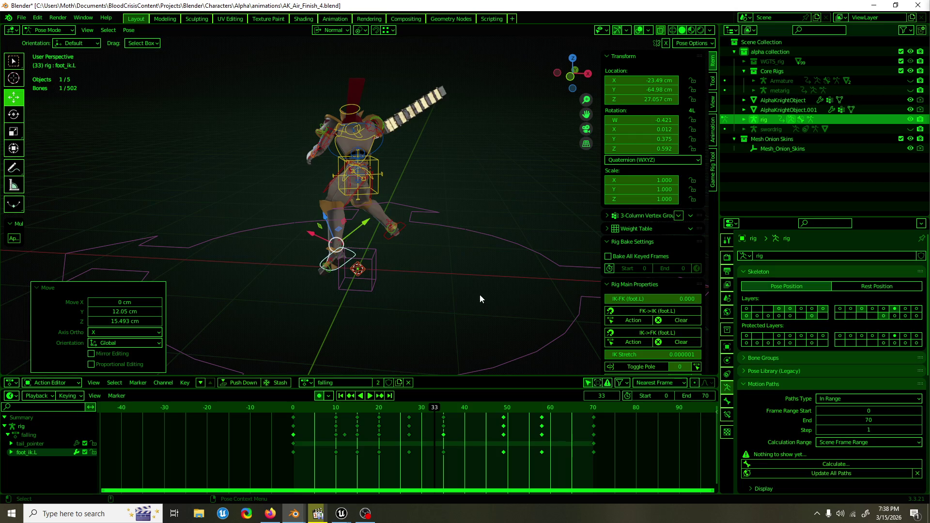
mouse_move(440, 408)
left_mouse_down()
mouse_move(409, 414)
mouse_move(450, 421)
mouse_move(380, 419)
mouse_move(441, 416)
left_mouse_up()
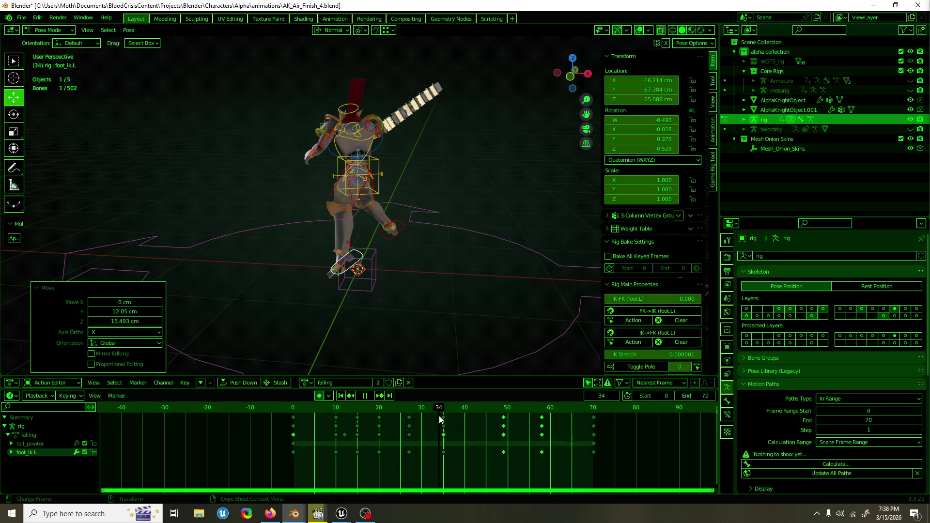
mouse_move(368, 252)
left_mouse_down()
mouse_move(346, 207)
mouse_move(406, 160)
mouse_move(516, 205)
mouse_move(504, 218)
left_mouse_up()
left_click(403, 165)
key("KP_3")
key("shift+space")
key("r")
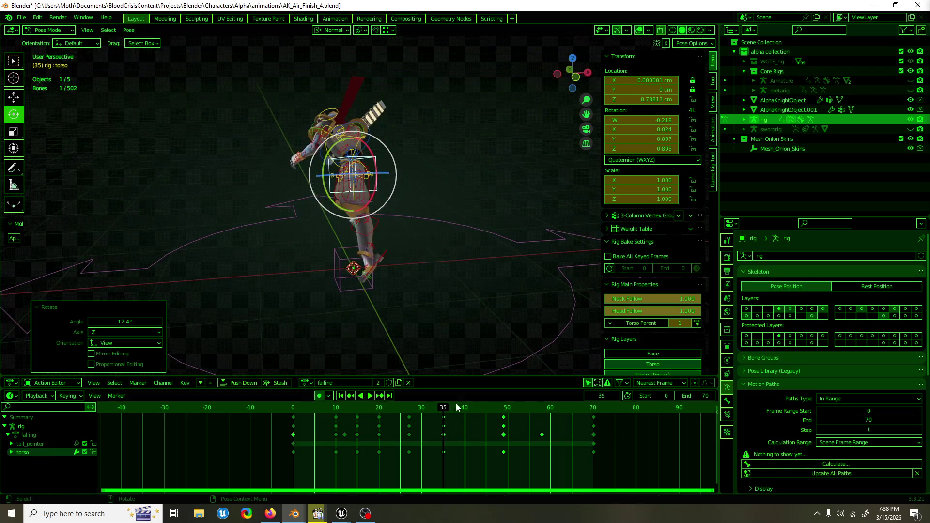
Step: Play back from frame 22 with rig overlays hidden to preview the mesh motion
key("space")
mouse_move(394, 408)
left_mouse_down()
mouse_move(327, 409)
mouse_move(481, 414)
left_mouse_up()
key("space")
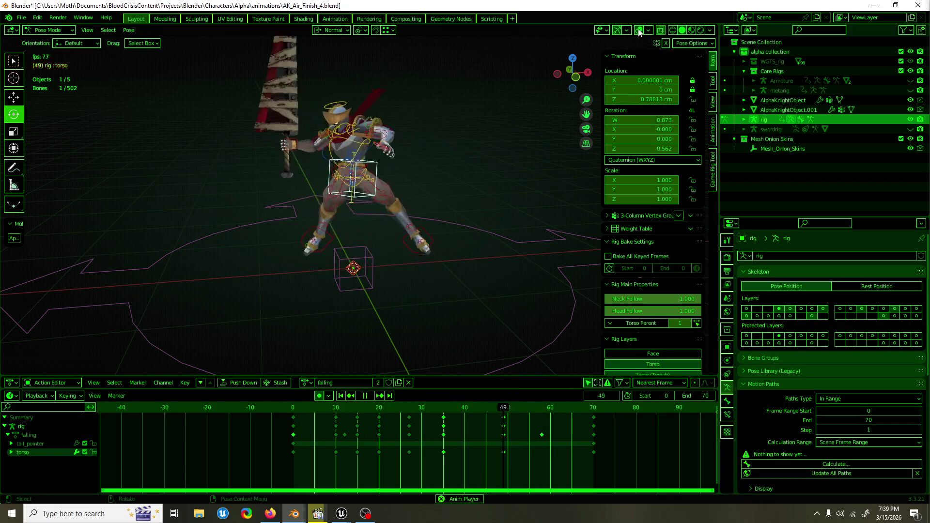
key("shift+alt+z")
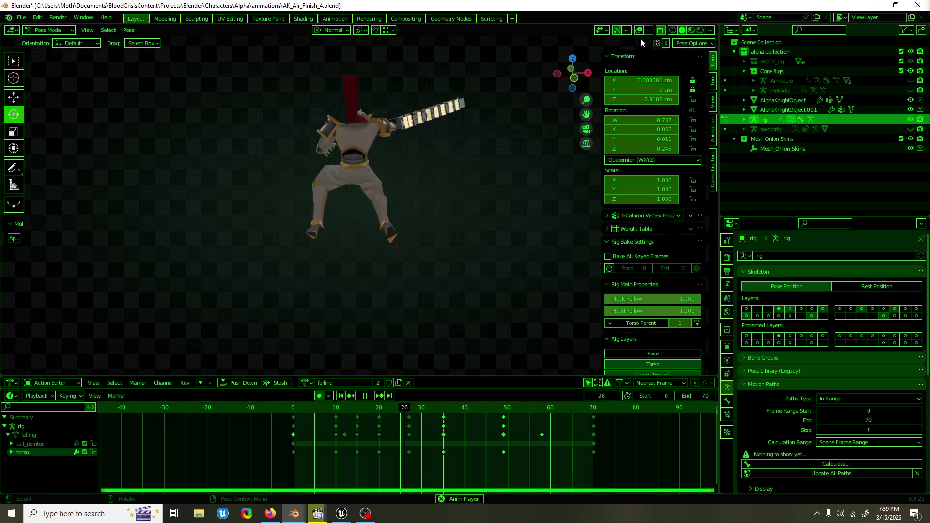
key("space")
left_click(639, 31)
key("KP_7")
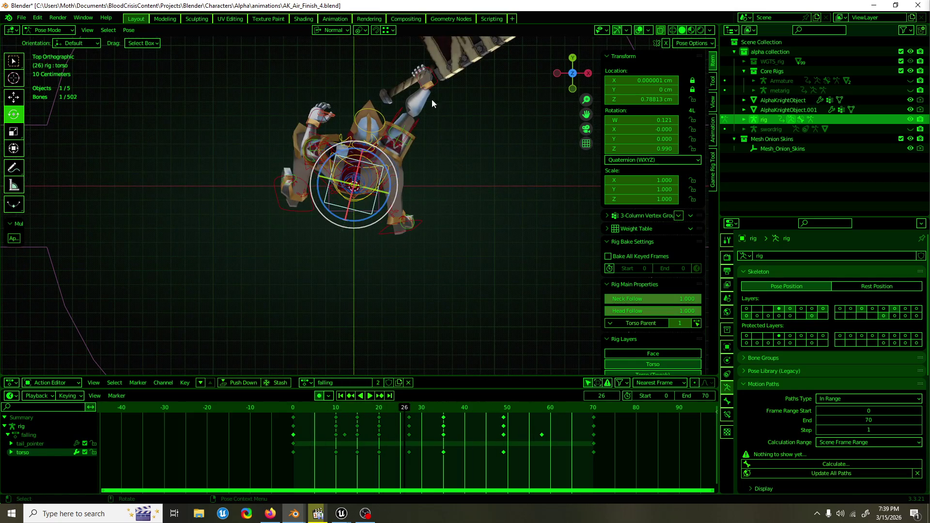
Step: At frame 35, move and rotate the right hand IK control
left_click(432, 99)
key("space")
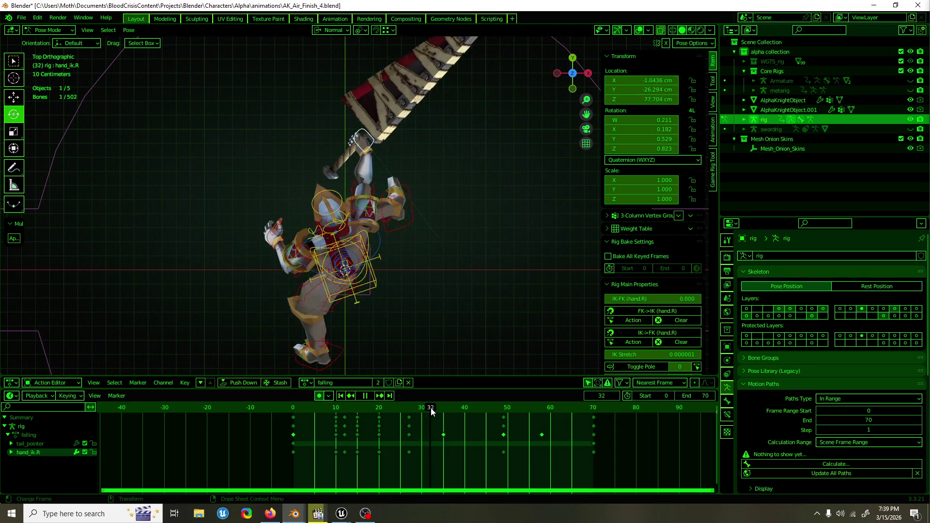
key("space")
key("shift+space")
key("g")
mouse_move(363, 145)
left_mouse_down()
mouse_move(307, 170)
mouse_move(336, 169)
left_mouse_up()
mouse_move(461, 111)
left_mouse_down()
mouse_move(385, 120)
mouse_move(371, 176)
left_mouse_up()
key("r")
key("r")
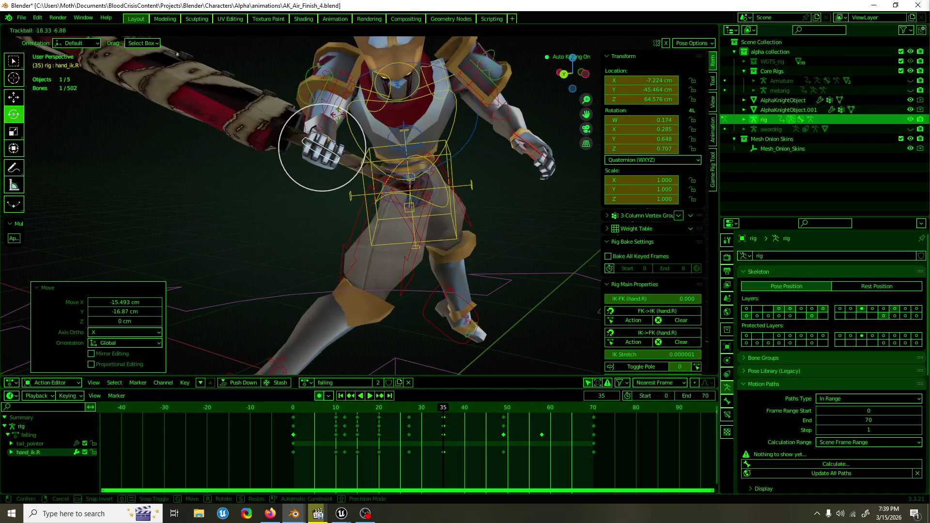
Step: Clear the right shoulder control's rotation with Alt+R
left_click(362, 96)
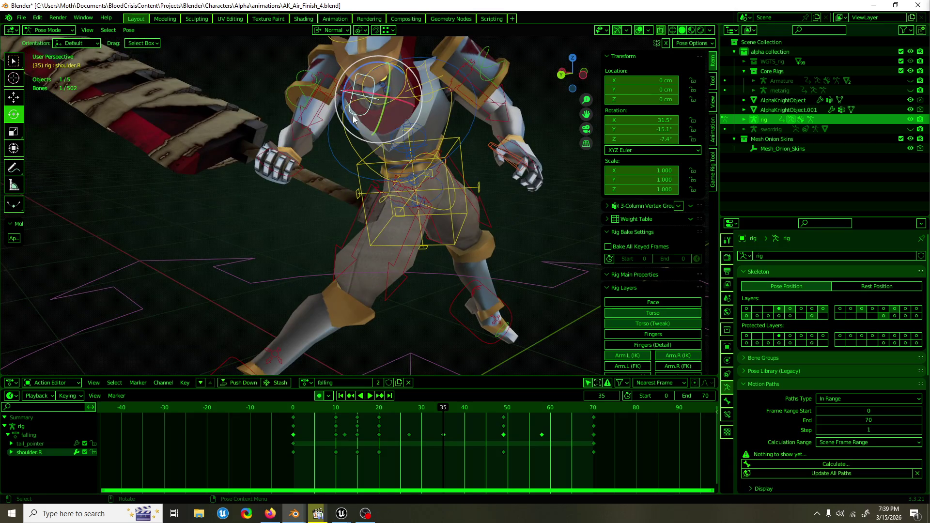
key("alt+r")
mouse_move(356, 132)
left_mouse_down()
mouse_move(441, 162)
mouse_move(444, 180)
mouse_move(378, 150)
mouse_move(190, 167)
mouse_move(354, 165)
left_mouse_up()
Step: Turn the torso 12.5° around Z and play back to check the pose
left_click(250, 162)
left_click(354, 164)
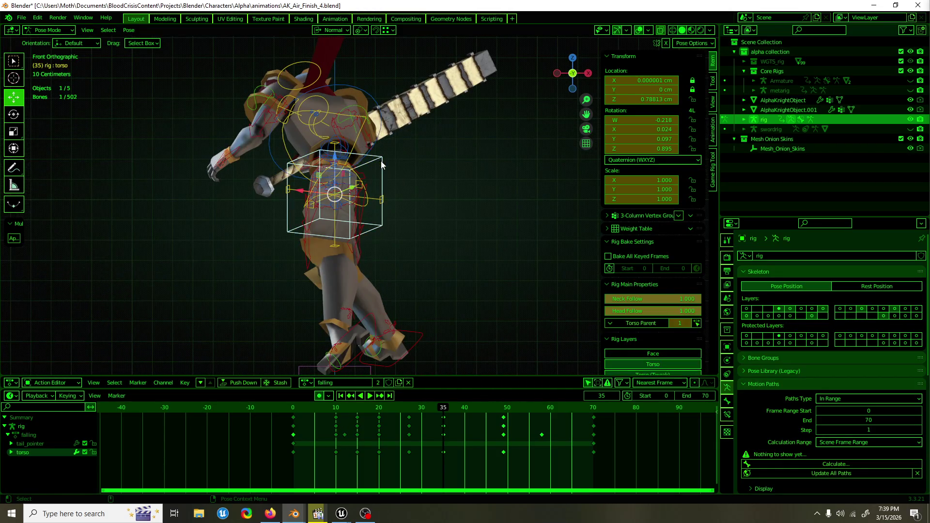
key("r")
left_click(376, 180)
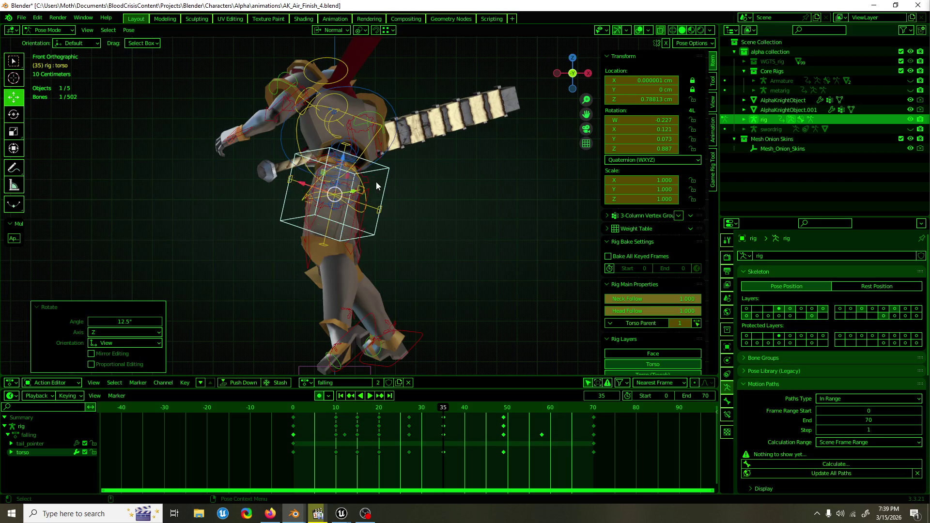
left_click_drag(375, 182, 390, 209)
key("space")
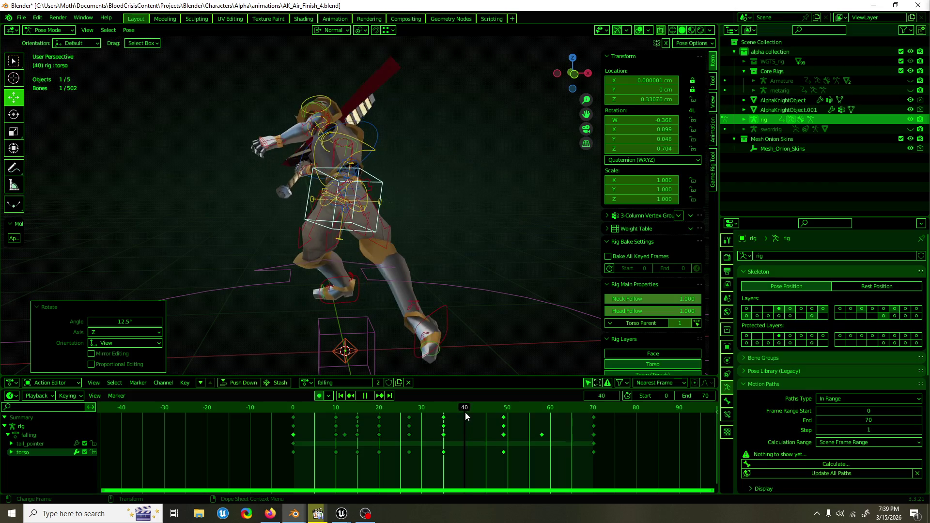
Step: At frame 43, move the right hand IK control and rotate it 33.9°
key("space")
left_click_drag(414, 334, 440, 305)
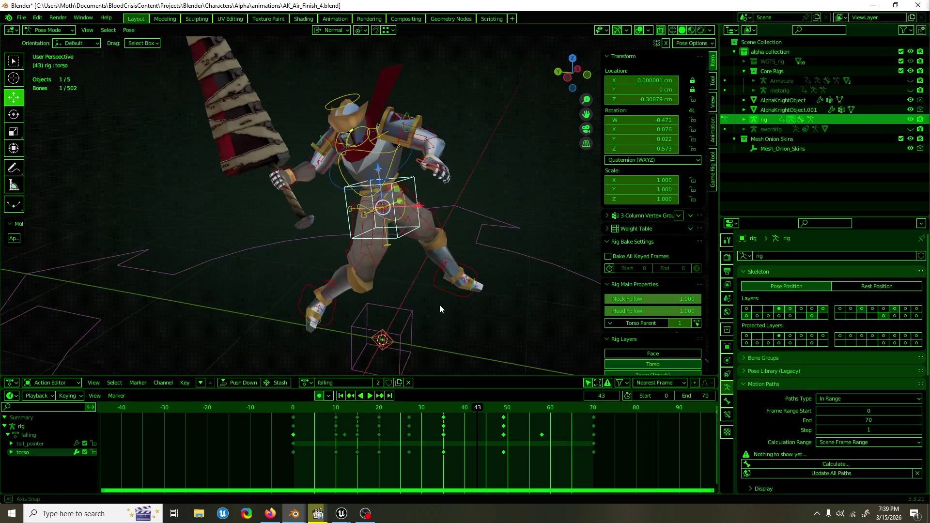
left_click(286, 183)
mouse_move(286, 183)
left_mouse_down()
mouse_move(214, 195)
mouse_move(259, 167)
mouse_move(295, 162)
mouse_move(340, 187)
left_mouse_up()
key("e")
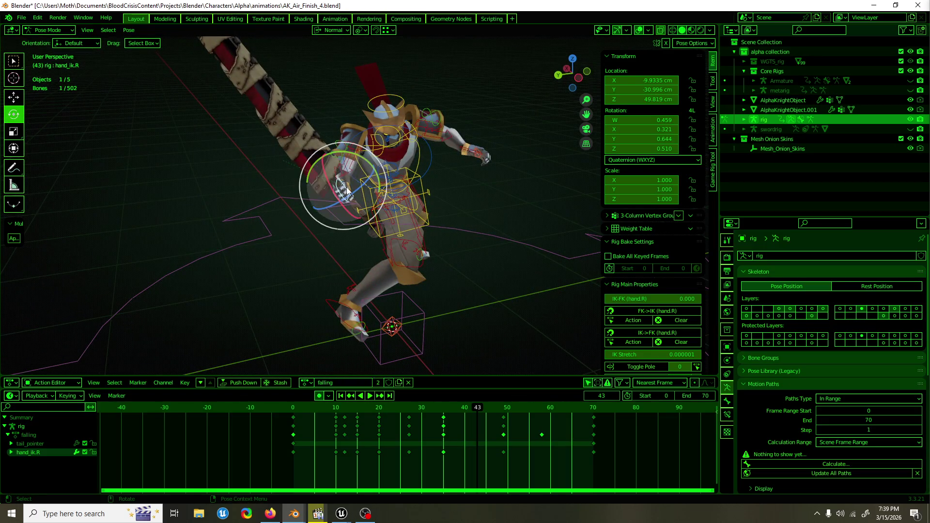
key("g")
left_click(373, 196)
mouse_move(375, 199)
left_mouse_down()
mouse_move(393, 177)
mouse_move(487, 184)
mouse_move(479, 218)
left_mouse_up()
key("w")
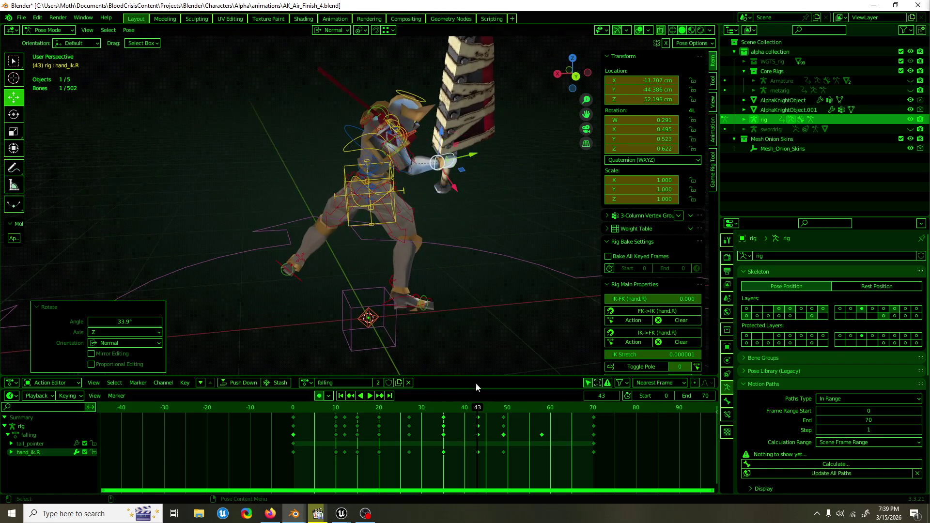
Step: Play back and scrub frames 21 to 30, viewing the knight from behind
key("space")
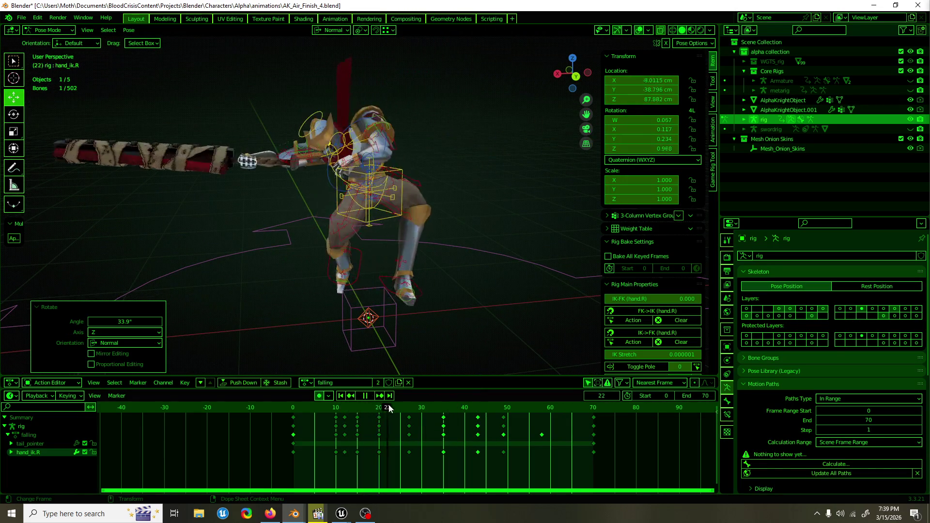
mouse_move(386, 407)
left_mouse_down()
mouse_move(422, 407)
mouse_move(375, 407)
mouse_move(419, 407)
mouse_move(399, 407)
left_mouse_up()
key("ctrl+KP_1")
key("space")
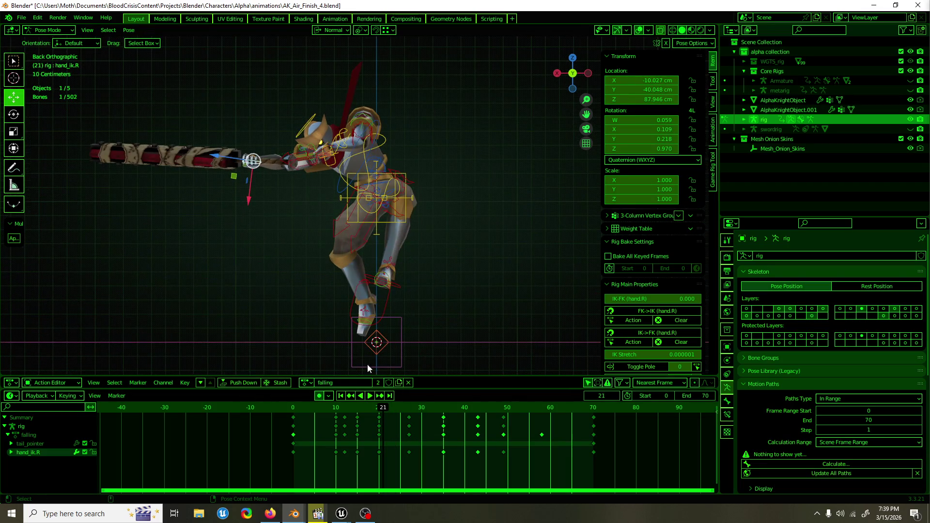
key("space")
left_click(385, 407)
key("space")
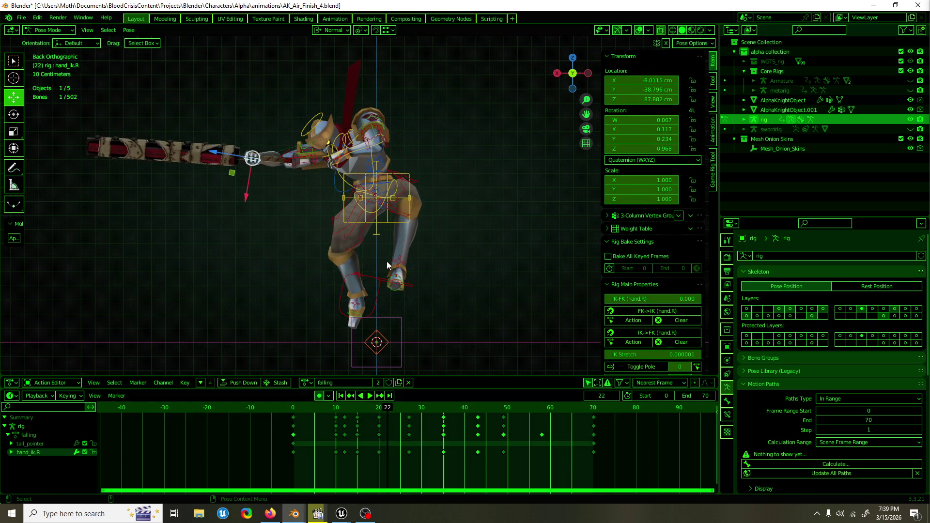
Step: Tilt the hips control -15.5° around X and scrub frames 12 to 24 to check it
left_click(374, 213)
key("r")
left_click(379, 407)
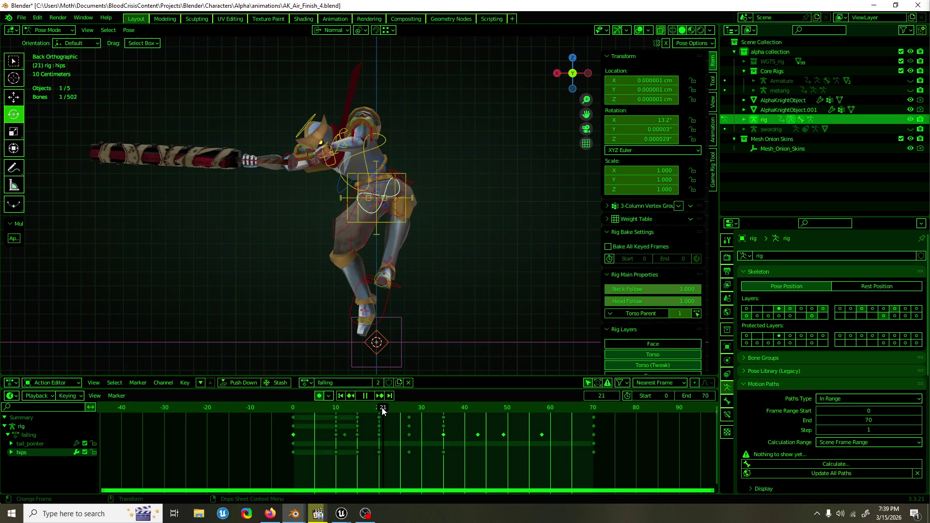
mouse_move(389, 408)
left_mouse_down()
mouse_move(347, 412)
mouse_move(426, 411)
left_mouse_up()
Step: Jump to frame 35, undo the recent pose changes, and play the fall to frame 45
left_click(353, 224)
left_click_drag(405, 295, 471, 345)
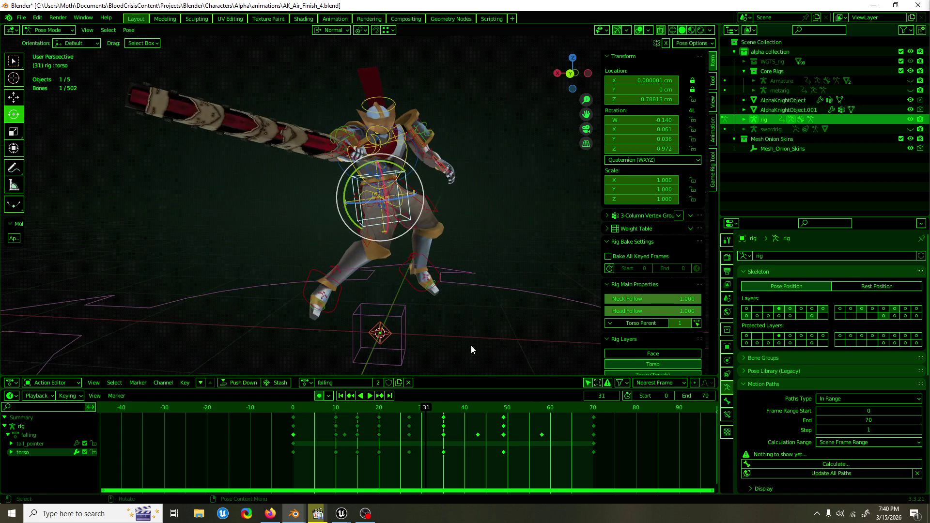
key("w")
key("Up")
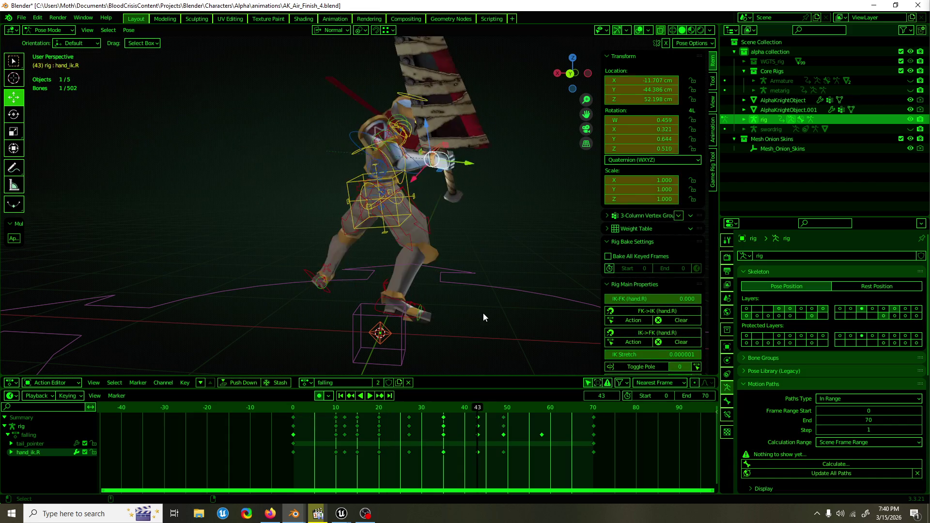
left_click_drag(488, 309, 405, 308)
key("ctrl+z")
key("ctrl+z")
key("ctrl+z")
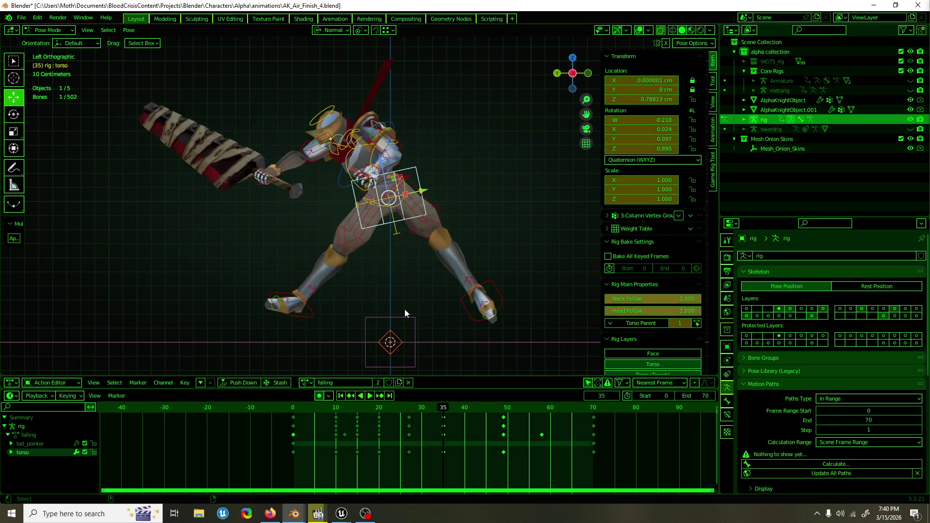
key("space")
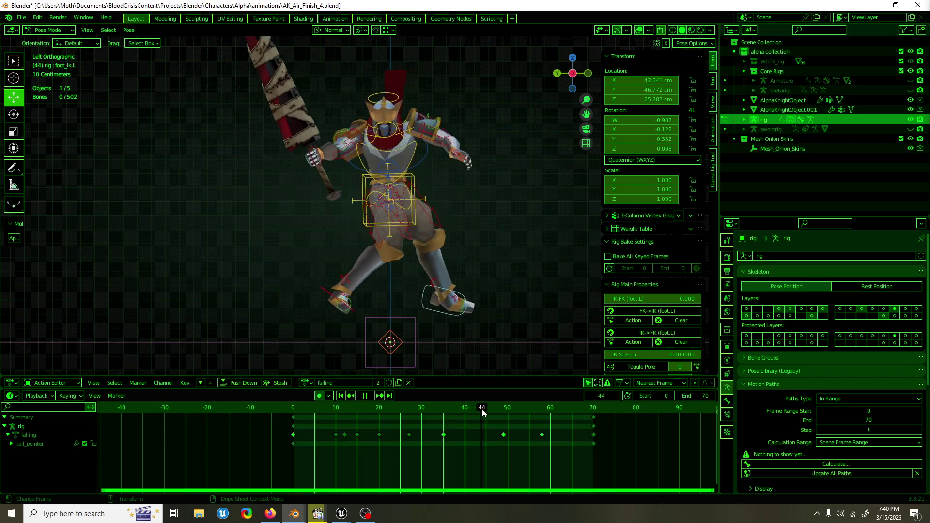
key("space")
Step: Select the torso control and replay the animation, stopping around frame 36
left_click(364, 236)
left_click_drag(432, 278, 321, 284)
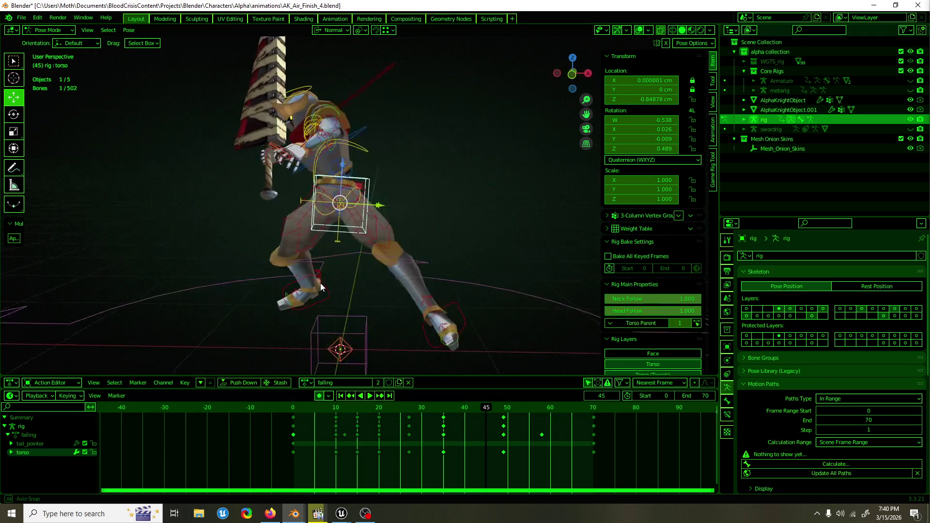
key("space")
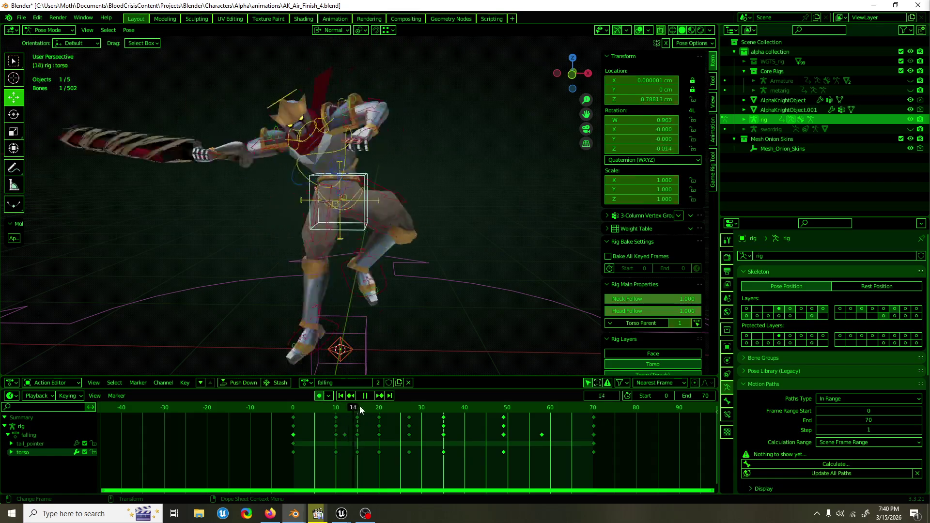
left_click_drag(399, 408, 444, 411)
key("space")
left_click_drag(342, 309, 364, 299)
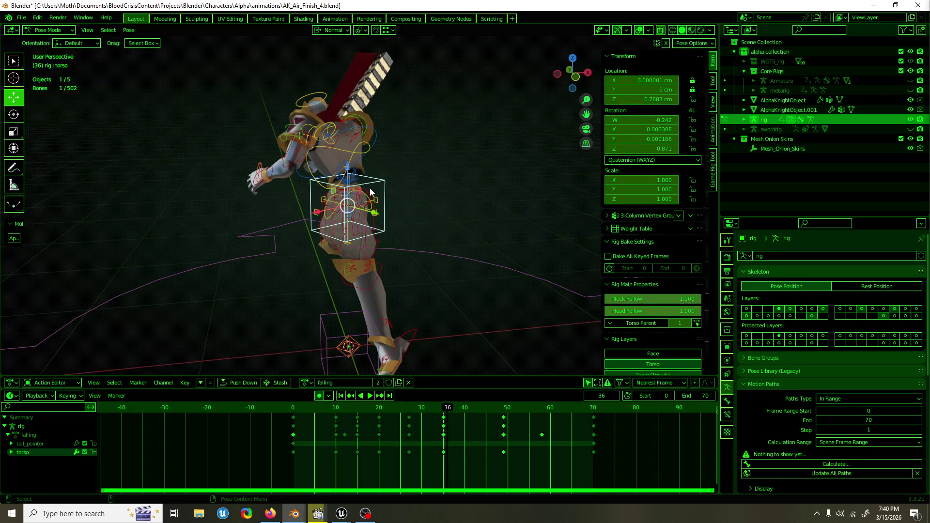
Step: Clear the chest rotation, undo it, and select all bones to show their keys
left_click(374, 146)
key("alt+r")
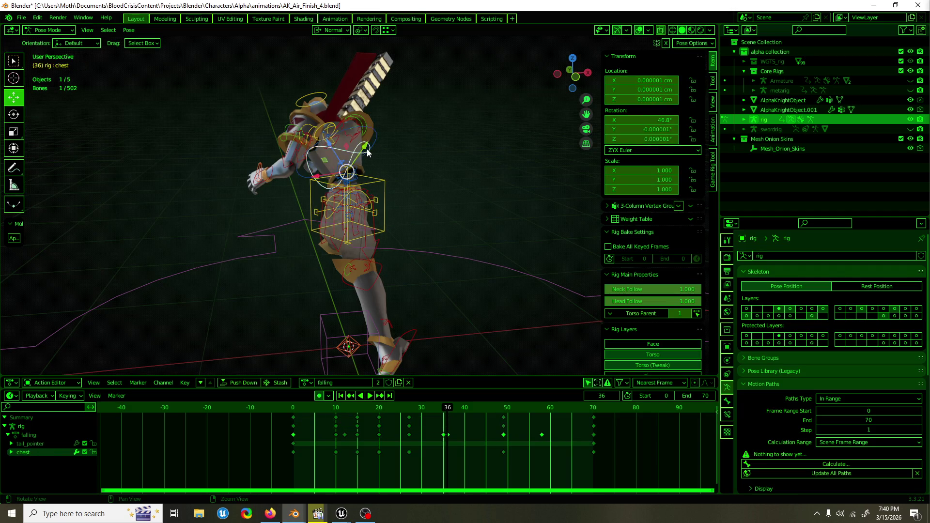
mouse_move(367, 163)
left_mouse_down()
mouse_move(441, 193)
mouse_move(416, 191)
mouse_move(419, 205)
mouse_move(429, 202)
mouse_move(407, 198)
mouse_move(458, 371)
left_mouse_up()
key("ctrl+z")
left_click(415, 185)
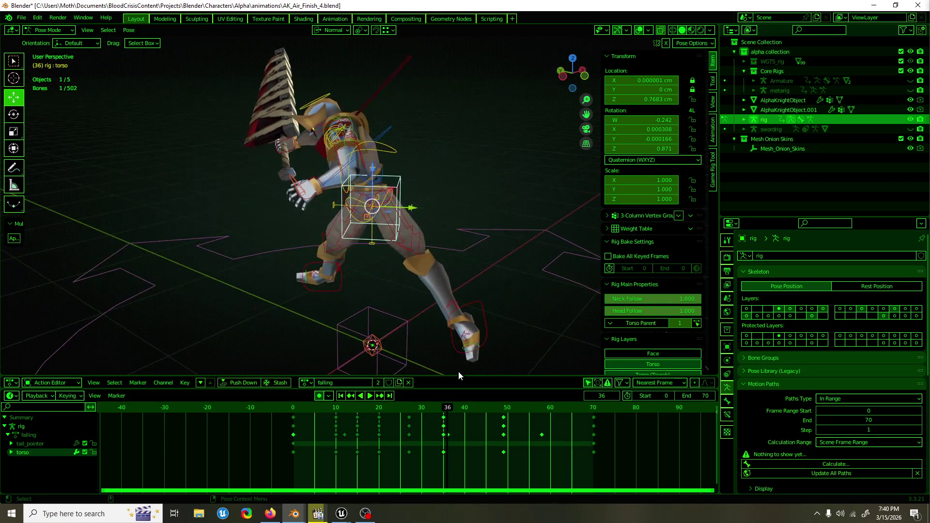
key("ctrl+z")
key("a")
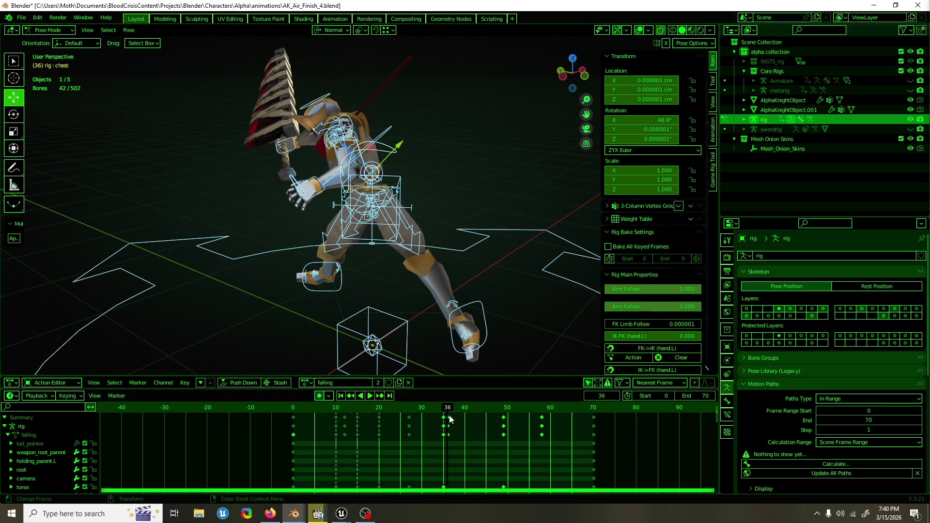
Step: At frame 35, make the torso control active and rotate it into a new pose
left_click(445, 418)
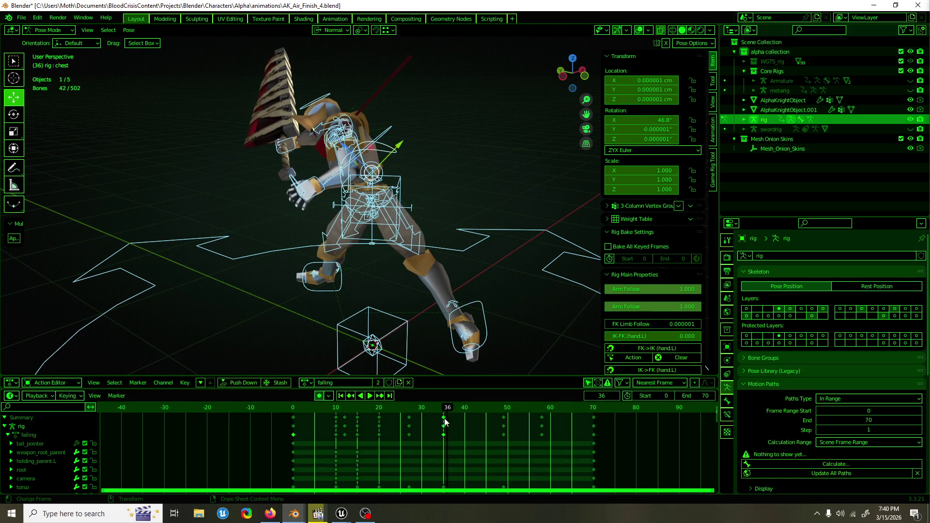
left_click(443, 412)
left_click(398, 177)
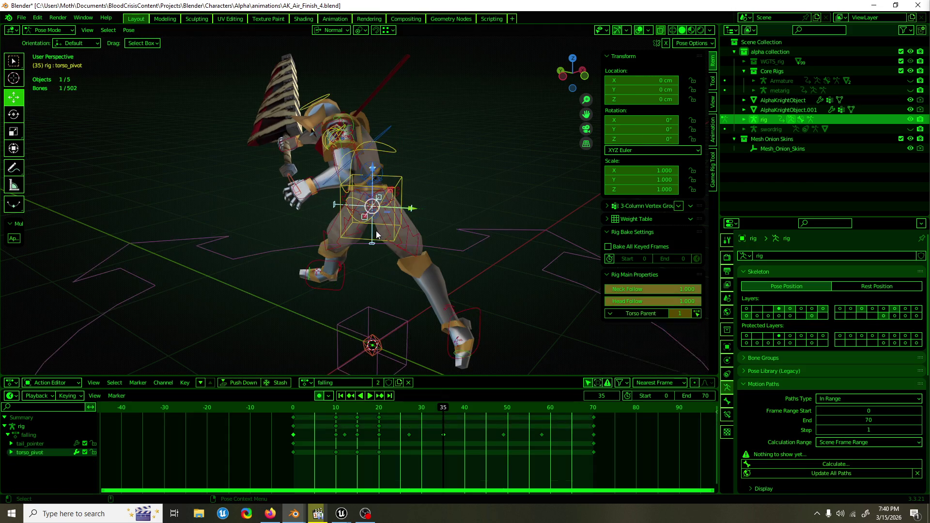
left_click_drag(399, 177, 358, 216)
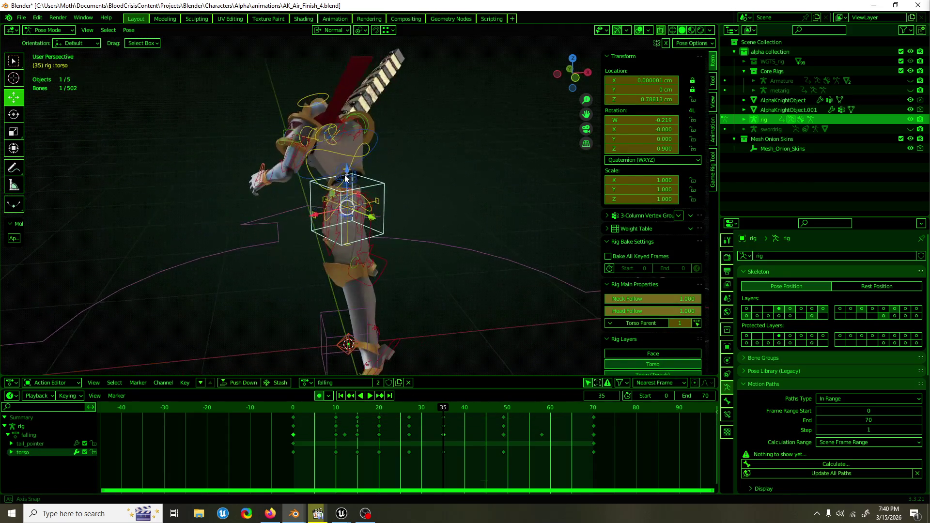
key("r")
left_click(352, 218)
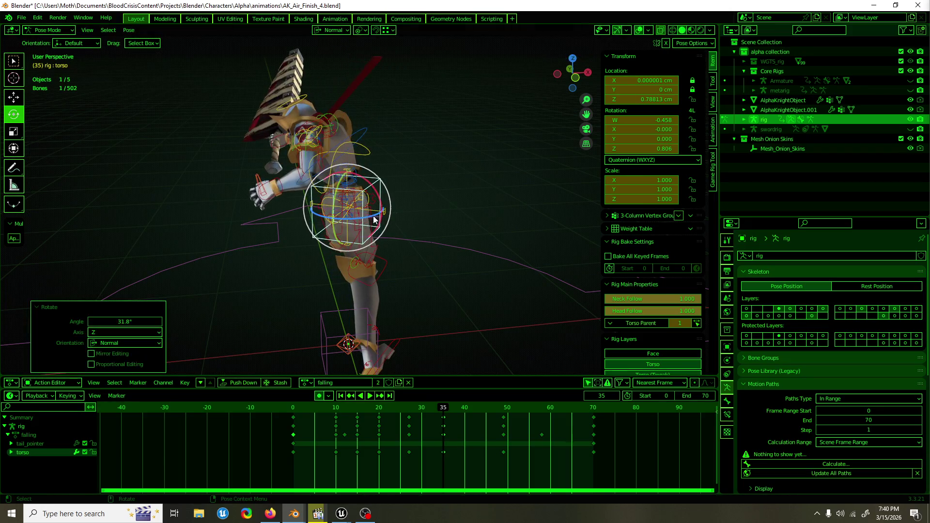
Step: Twist the spine_fk bone −30° around Y with R Y -30
left_click(351, 216)
left_click(380, 205)
type("ry-30")
key("Return")
Step: Scrub back to frame 20 and play the falling animation to review it
mouse_move(396, 198)
left_mouse_down()
mouse_move(448, 209)
mouse_move(338, 215)
mouse_move(388, 242)
left_mouse_up()
key("shift+space")
key("g")
mouse_move(438, 411)
left_mouse_down()
mouse_move(366, 410)
mouse_move(450, 411)
left_mouse_up()
key("space")
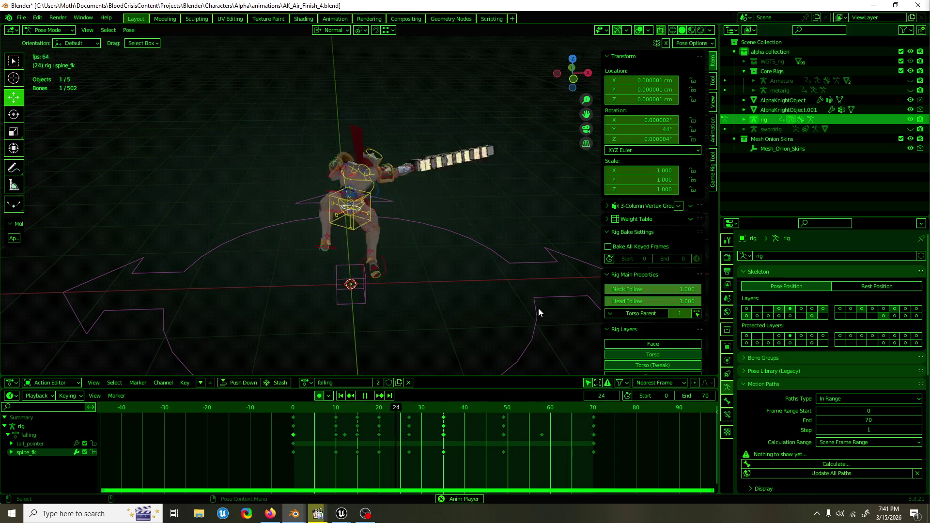
Step: Select the right hand control hand_ik.R and stop playback at frame 27
key("space")
mouse_move(413, 251)
left_mouse_down()
mouse_move(579, 283)
mouse_move(475, 339)
left_mouse_up()
left_click_drag(573, 73, 571, 78)
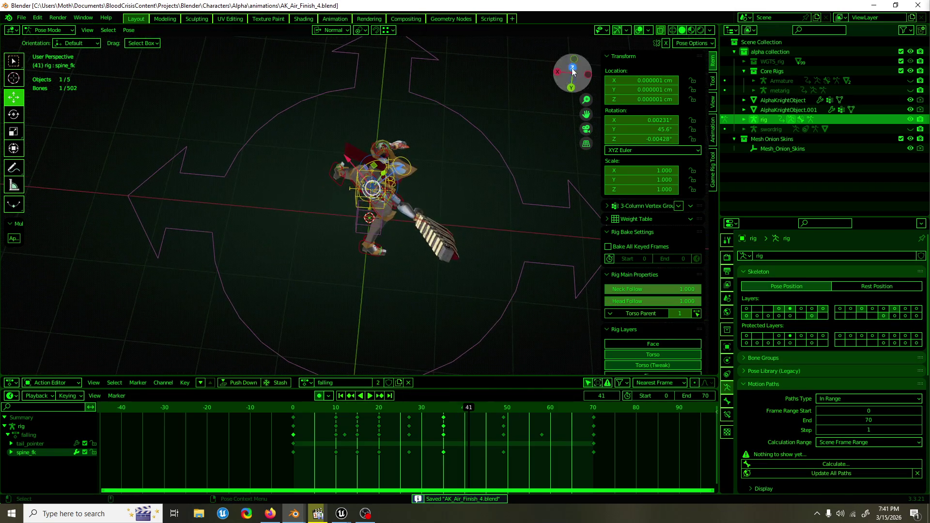
mouse_move(484, 184)
left_mouse_down()
mouse_move(443, 158)
mouse_move(354, 137)
left_mouse_up()
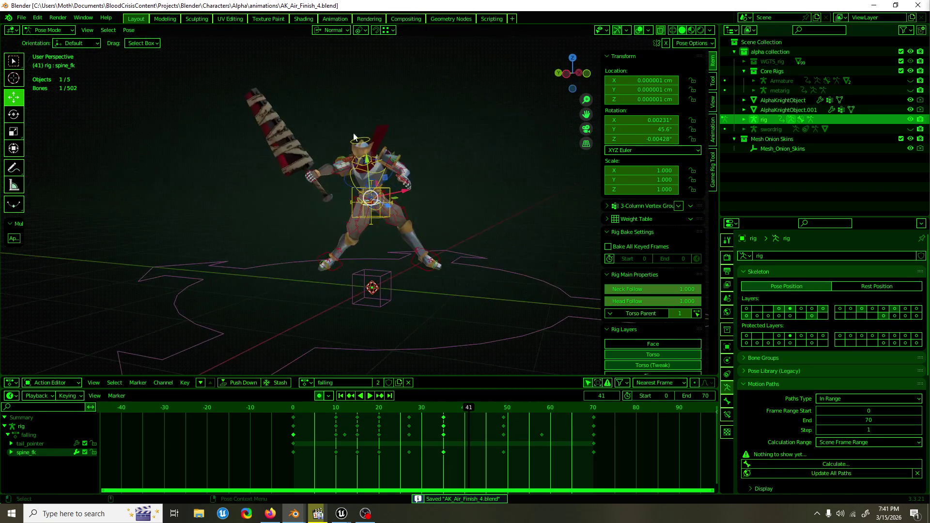
left_click(324, 178)
key("space")
left_click_drag(322, 407, 409, 416)
key("space")
mouse_move(407, 310)
left_mouse_down()
mouse_move(395, 293)
mouse_move(359, 339)
left_mouse_up()
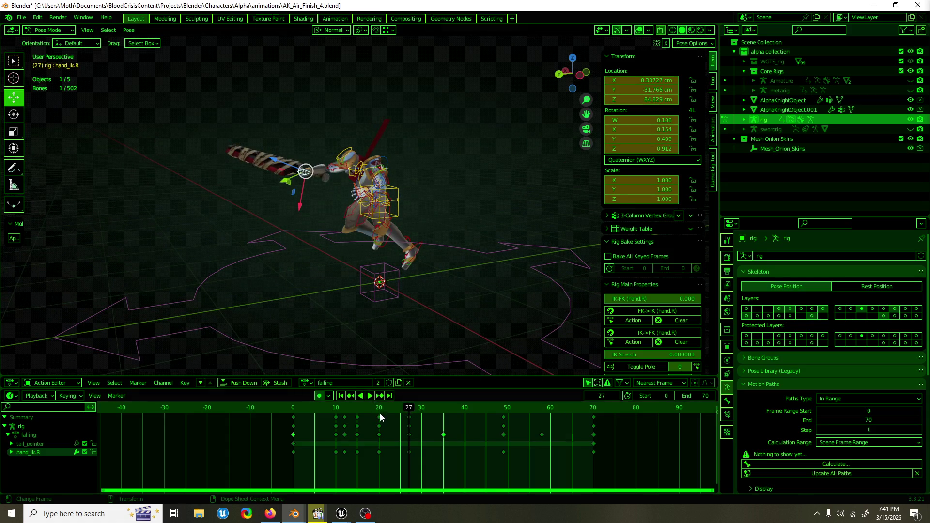
Step: Duplicate the frame 20 keys onto frame 27
left_click(379, 416)
key("shift+d")
left_click(409, 434)
mouse_move(383, 349)
left_mouse_down()
mouse_move(371, 318)
mouse_move(448, 316)
mouse_move(398, 279)
left_mouse_up()
Step: Rotate the right hand −11.9° about X and turn it slightly about Z
key("shift+space")
key("r")
left_click_drag(347, 200, 319, 188)
key("ctrl+KP_3")
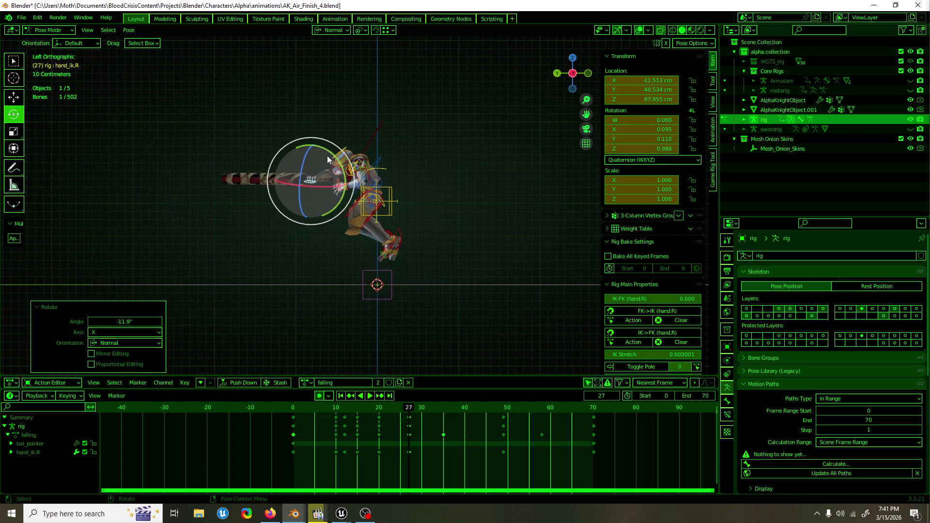
mouse_move(309, 156)
left_mouse_down()
mouse_move(301, 186)
mouse_move(365, 182)
left_mouse_up()
Step: Move the right hand into place while viewing it from above
key("shift+space")
key("g")
key("KP_7")
scroll(373, 191, "up", 5)
key("shift+space")
Step: Tilt the hand a further −12.6° about X and lower it about 18 cm along Z
key("r")
left_click_drag(309, 139, 298, 152)
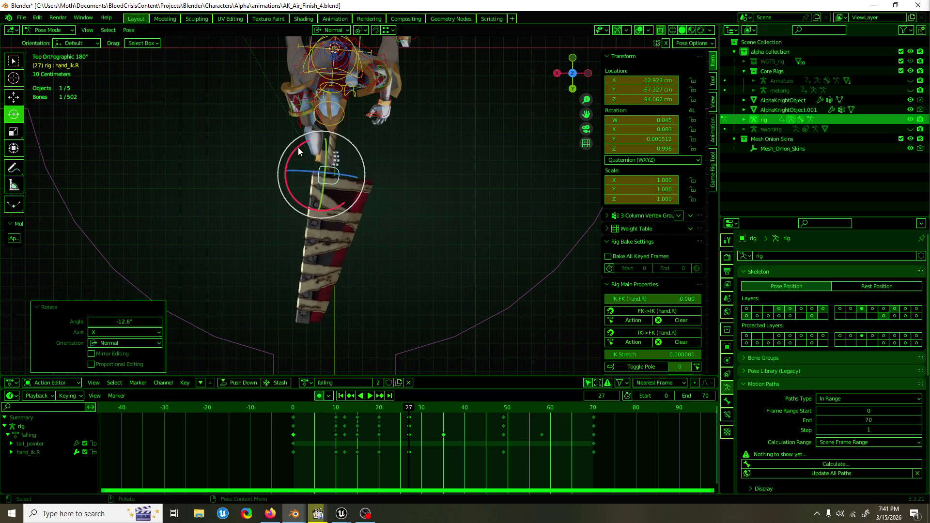
key("shift+space")
key("g")
mouse_move(323, 203)
left_mouse_down()
mouse_move(324, 178)
mouse_move(200, 77)
left_mouse_up()
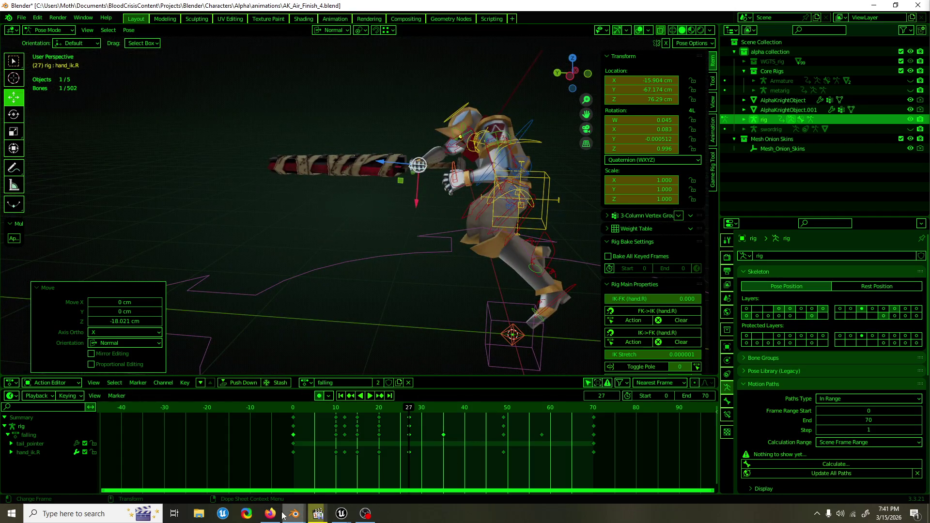
left_click(365, 514)
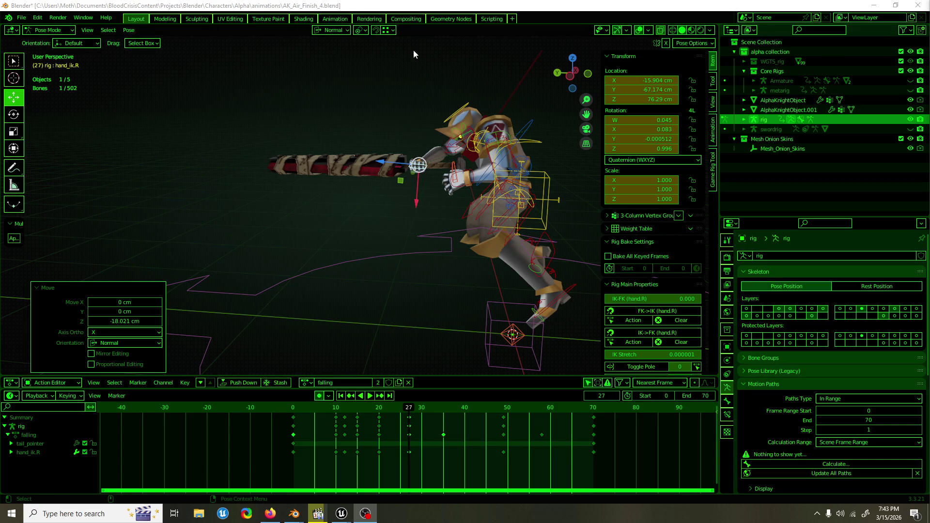
Step: Save the blend file and switch to a right side view
key("ctrl+s")
scroll(246, 243, "up", 3)
mouse_move(274, 234)
left_mouse_down()
mouse_move(396, 237)
mouse_move(396, 208)
mouse_move(531, 287)
left_mouse_up()
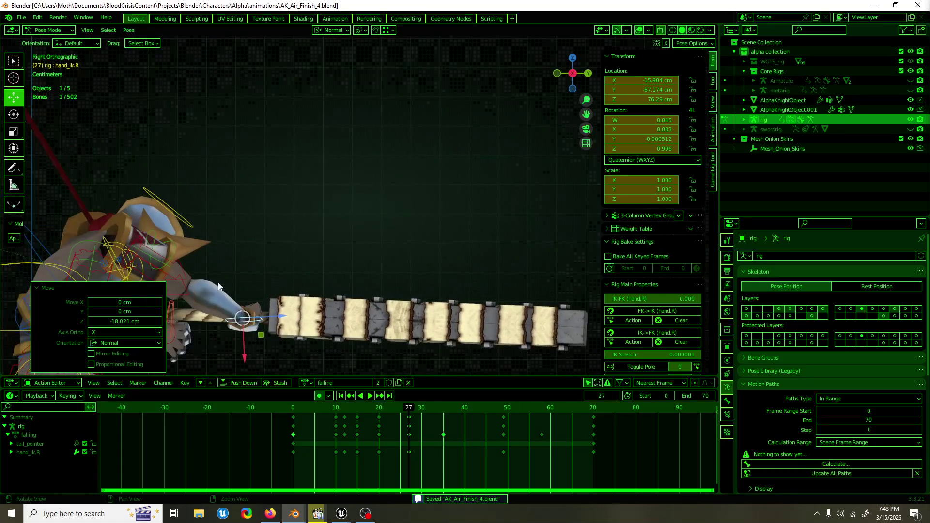
key("KP_3")
Step: Rotate the right shoulder bone 42.9° around Z
left_click(279, 190)
key("r")
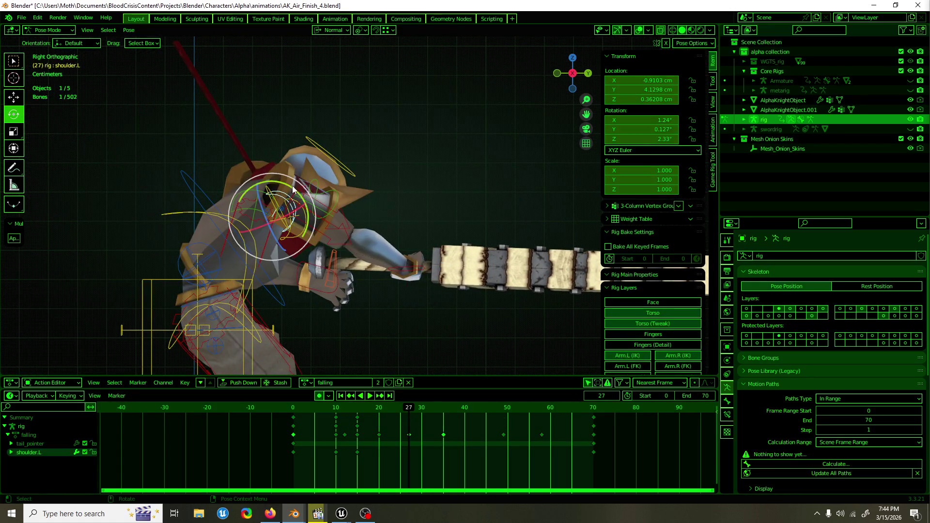
left_click(311, 207)
left_click(309, 211)
mouse_move(309, 211)
left_mouse_down()
mouse_move(351, 251)
mouse_move(219, 275)
left_mouse_up()
key("w")
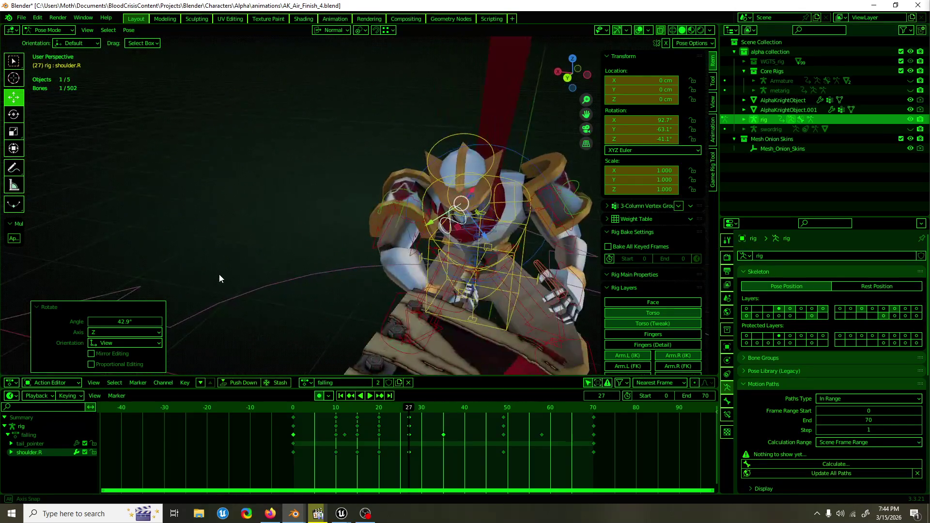
Step: Orbit to a side view of the knight and select the torso control
scroll(446, 242, "up", 6)
mouse_move(454, 225)
left_mouse_down()
mouse_move(390, 222)
mouse_move(311, 187)
mouse_move(323, 179)
mouse_move(307, 182)
mouse_move(380, 193)
left_mouse_up()
scroll(454, 213, "down", 4)
mouse_move(468, 227)
left_mouse_down()
mouse_move(394, 225)
mouse_move(458, 246)
mouse_move(522, 245)
mouse_move(487, 245)
left_mouse_up()
left_click(462, 247)
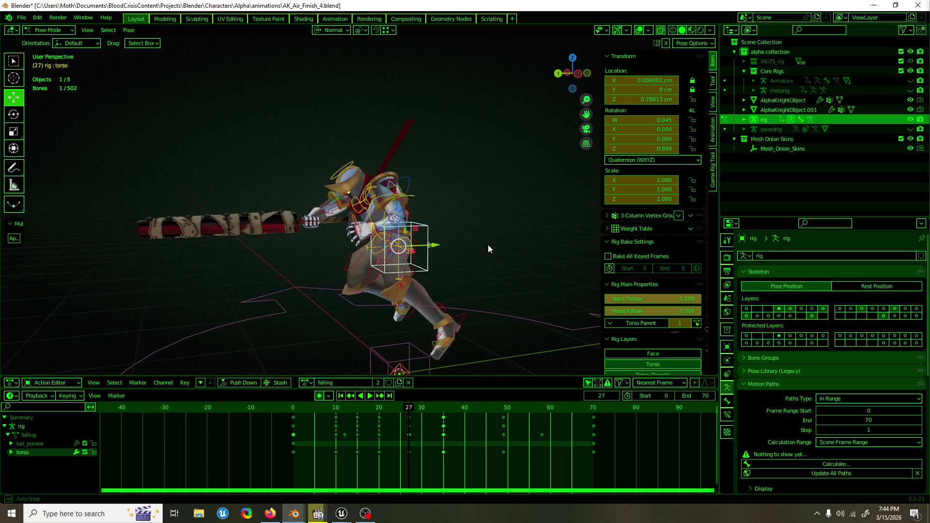
Step: Select the chest bone and freely re-rotate it
left_click(412, 209)
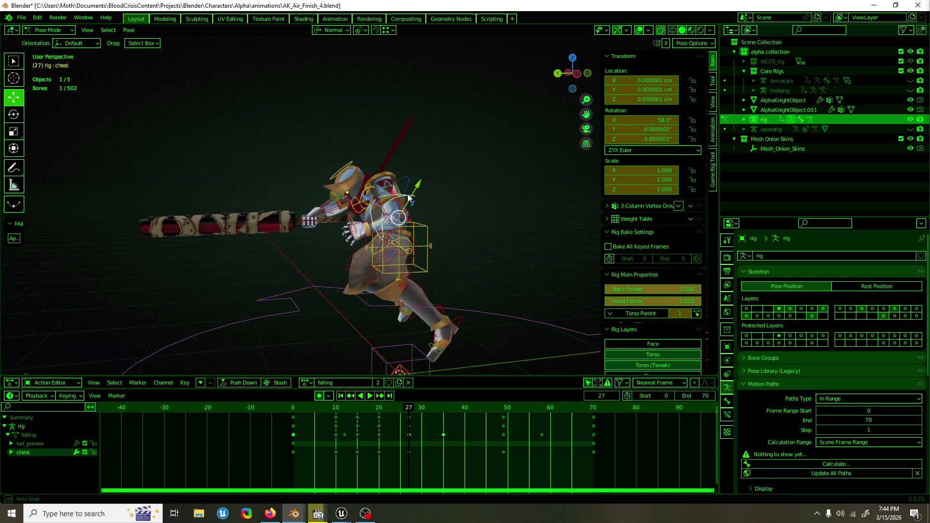
key("e")
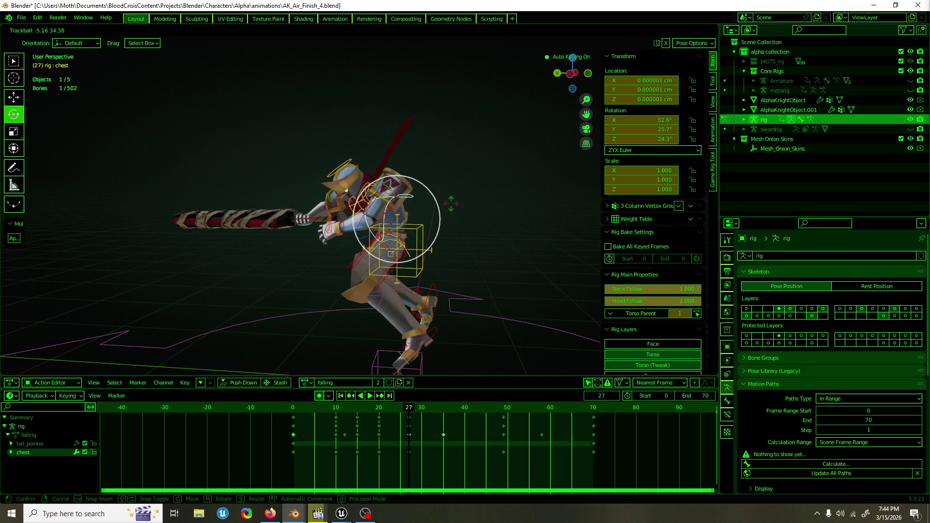
left_click(397, 198)
mouse_move(397, 199)
left_mouse_down()
mouse_move(486, 214)
mouse_move(389, 234)
left_mouse_up()
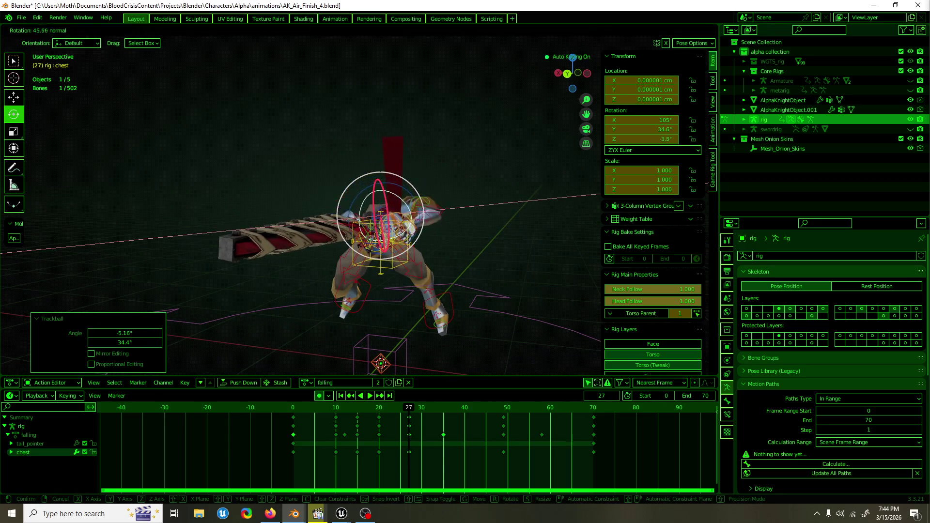
Step: Raise the right hand control to 87.92 cm Z and scrub the timeline to review
key("shift+space")
key("g")
left_click(321, 241)
key("ctrl+KP_3")
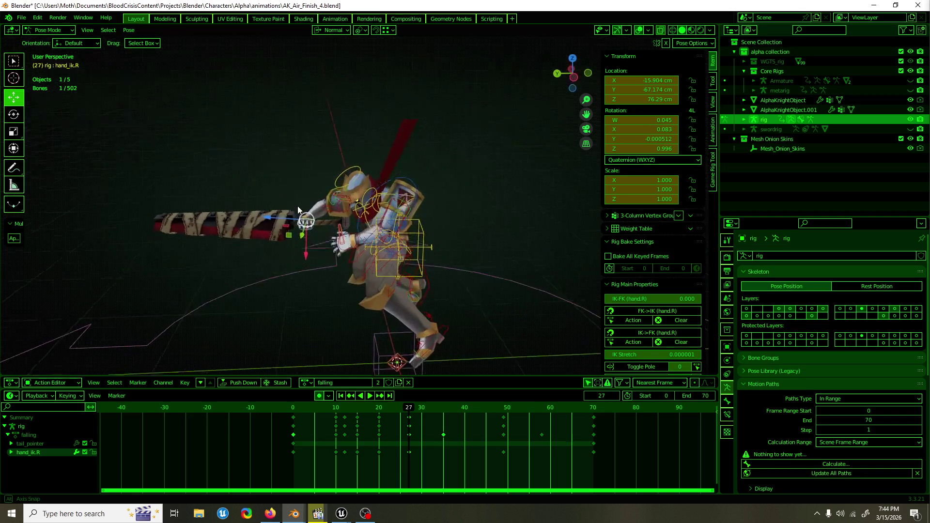
mouse_move(295, 216)
left_mouse_down()
mouse_move(283, 228)
mouse_move(307, 225)
left_mouse_up()
mouse_move(433, 240)
left_mouse_down()
mouse_move(460, 240)
mouse_move(278, 234)
mouse_move(263, 245)
left_mouse_up()
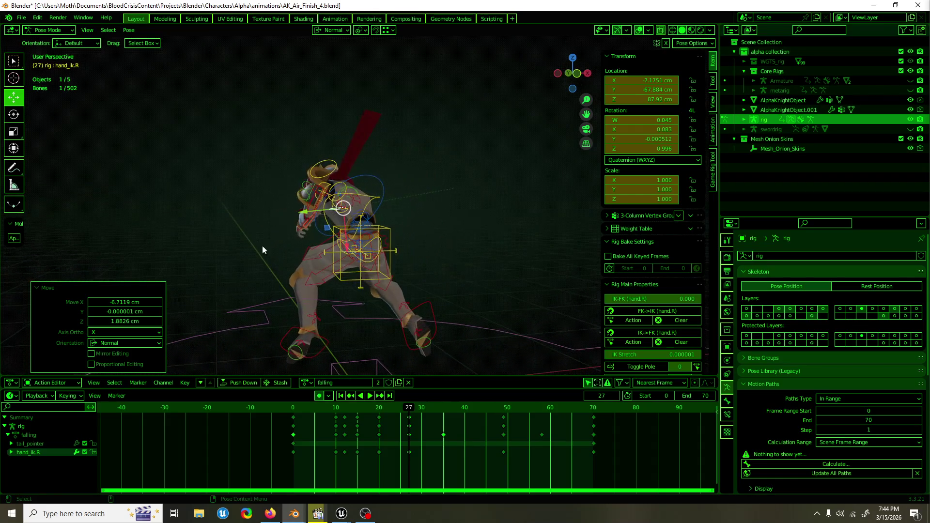
mouse_move(400, 401)
left_mouse_down()
mouse_move(321, 405)
mouse_move(434, 409)
left_mouse_up()
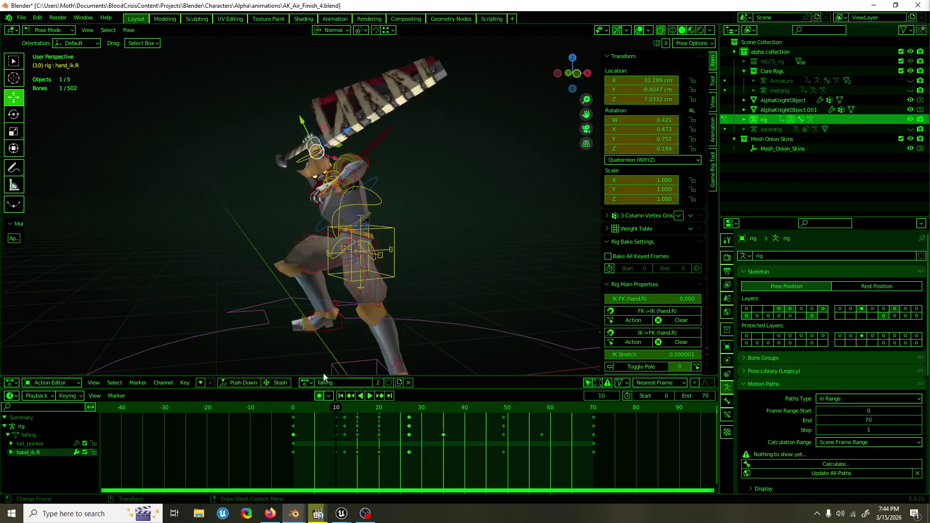
Step: Stop playback at frame 40 and turn the right hand control −20.5° about X
key("KP_1")
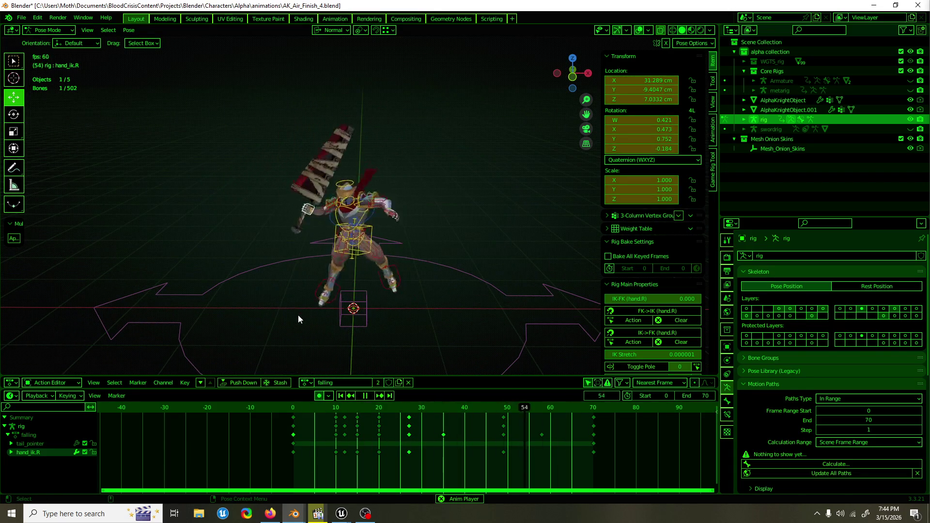
mouse_move(437, 405)
left_mouse_down()
mouse_move(383, 407)
mouse_move(464, 408)
left_mouse_up()
key("space")
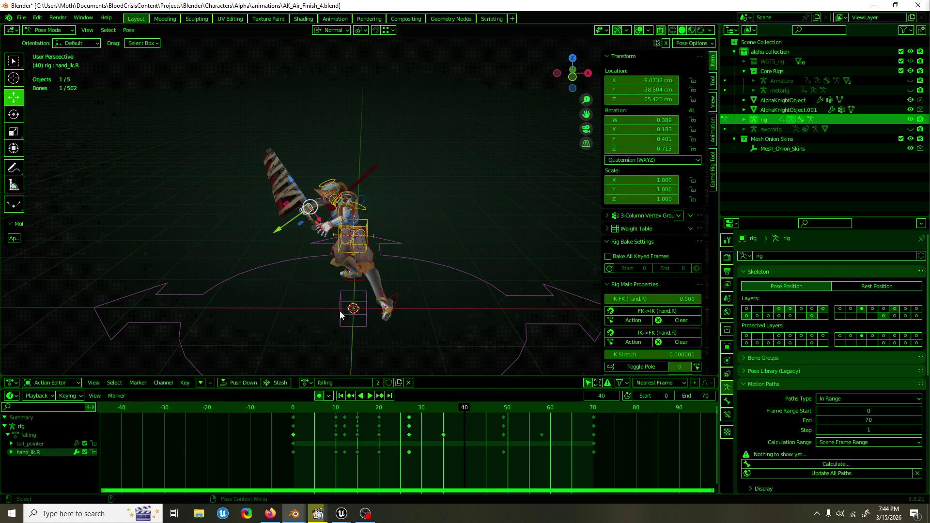
key("r")
left_click_drag(305, 227, 291, 233)
key("r")
left_click(326, 208)
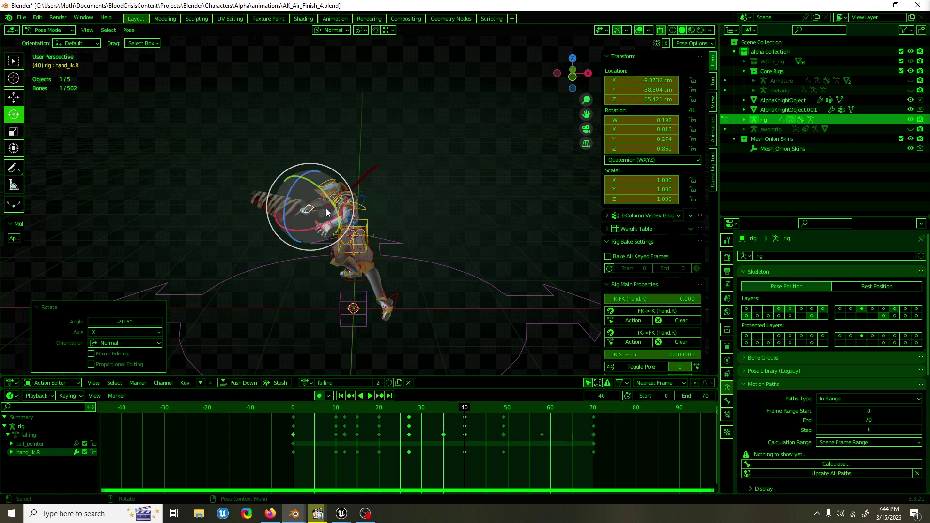
Step: Replay, then rotate the right hand to −77.4° about X so the sword swings outward
key("space")
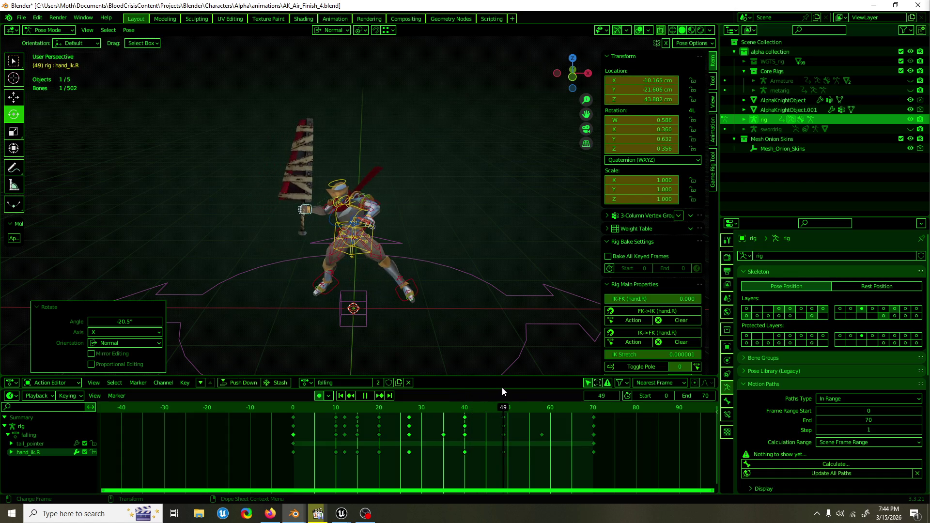
key("space")
key("r")
key("r")
left_click(295, 184)
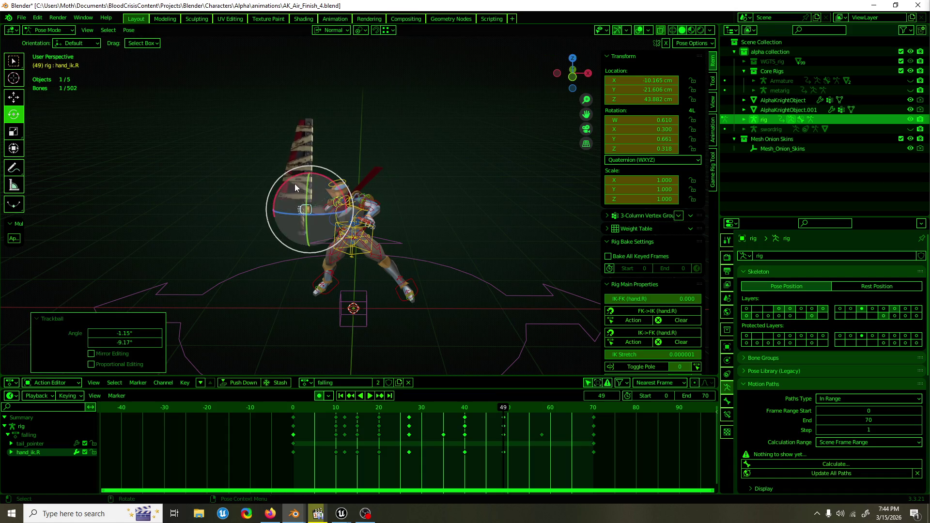
key("r")
left_click(310, 222)
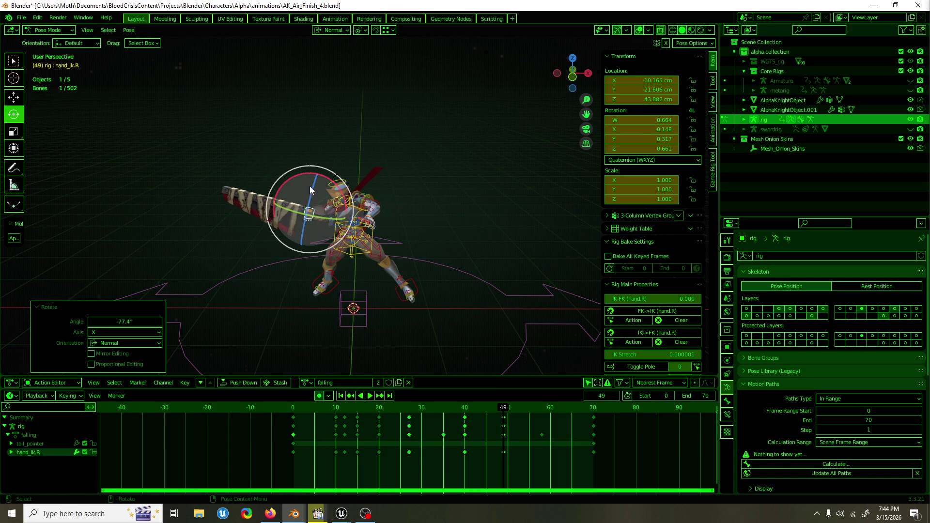
mouse_move(484, 406)
left_mouse_down()
mouse_move(440, 406)
mouse_move(517, 409)
left_mouse_up()
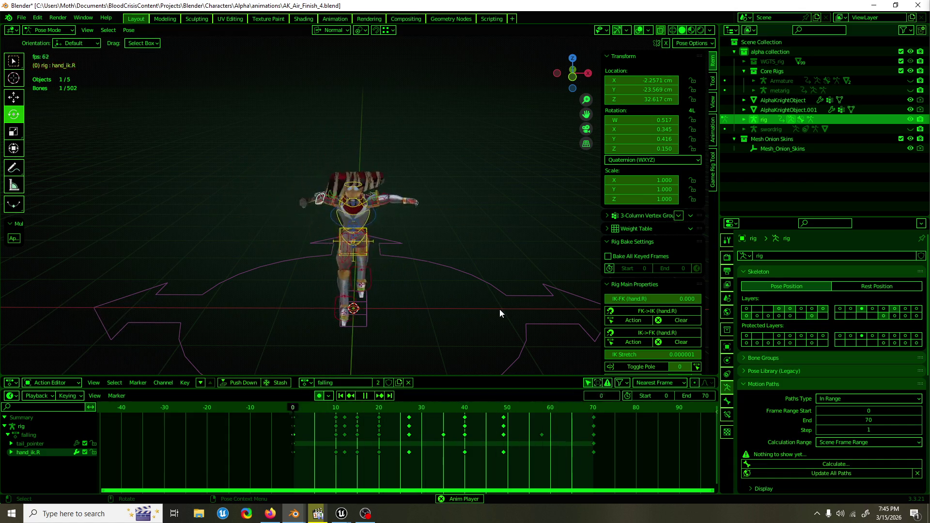
Step: Save the blend file and replay the fall from around frame 46
key("ctrl+s")
left_click_drag(310, 348, 496, 364)
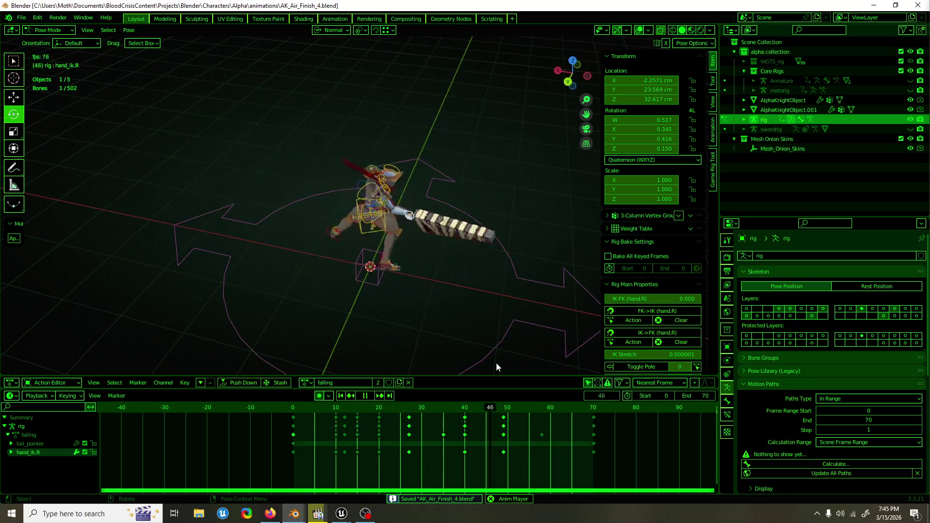
key("space")
key("space")
mouse_move(515, 407)
left_mouse_down()
mouse_move(405, 408)
mouse_move(492, 408)
left_mouse_up()
key("space")
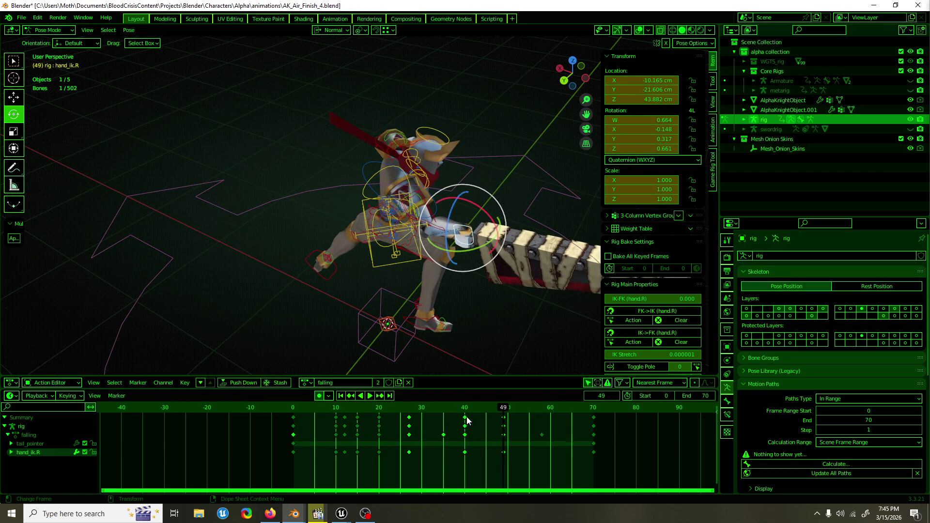
Step: Copy the frame-40 keys to frame 49 and rotate the right shoulder 26.3° on X
key("shift+d")
left_click(506, 424)
mouse_move(510, 317)
left_mouse_down()
mouse_move(425, 305)
mouse_move(358, 238)
mouse_move(364, 252)
mouse_move(429, 250)
left_mouse_up()
left_click(350, 228)
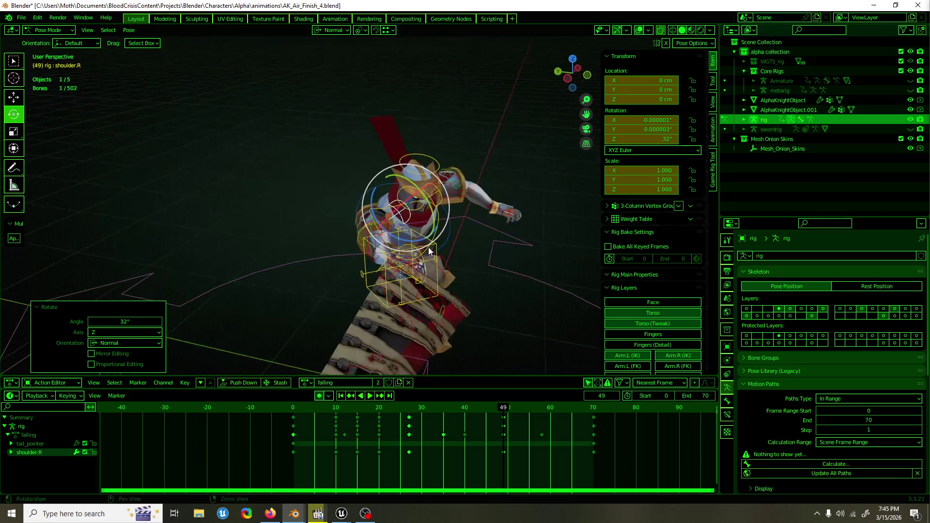
mouse_move(422, 206)
left_mouse_down()
mouse_move(435, 189)
mouse_move(345, 213)
mouse_move(426, 212)
mouse_move(314, 203)
mouse_move(438, 303)
mouse_move(465, 290)
left_mouse_up()
left_click(355, 215)
Step: Move the right hand about 20 cm, trackball-rotate it −7.52°, and review frames 28–57
left_click(308, 203)
key("shift+space")
key("g")
mouse_move(486, 261)
left_mouse_down()
mouse_move(496, 253)
mouse_move(487, 252)
left_mouse_up()
key("shift+space")
key("r")
mouse_move(472, 289)
left_mouse_down()
mouse_move(483, 283)
mouse_move(346, 237)
mouse_move(353, 193)
left_mouse_up()
left_click(484, 284)
left_click(509, 408)
mouse_move(511, 408)
left_mouse_down()
mouse_move(536, 405)
mouse_move(415, 400)
mouse_move(533, 395)
left_mouse_up()
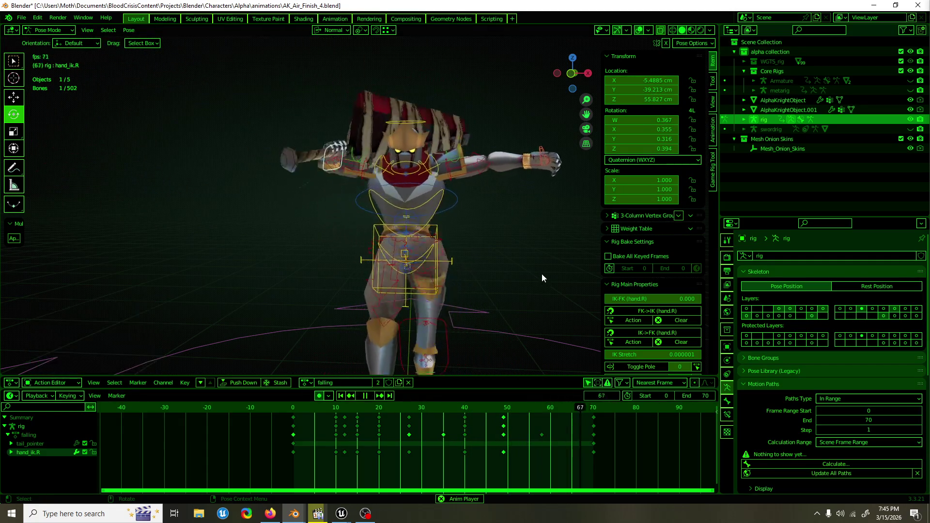
Step: Review the fall from high and top-down angles and frames 20–40, saving AK_Air_Finish_4.blend
left_click_drag(542, 274, 521, 292)
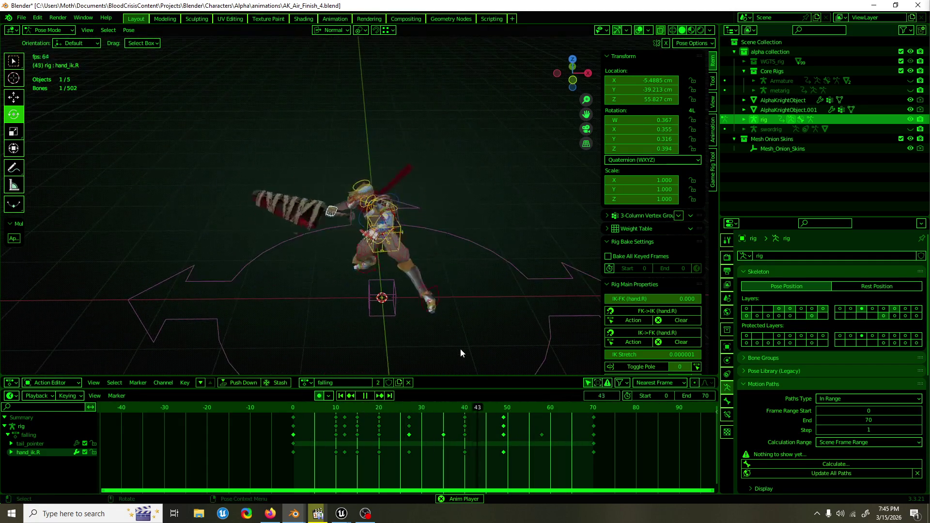
mouse_move(429, 329)
left_mouse_down()
mouse_move(418, 303)
mouse_move(443, 321)
mouse_move(403, 325)
mouse_move(475, 358)
mouse_move(467, 315)
mouse_move(546, 316)
left_mouse_up()
key("ctrl+s")
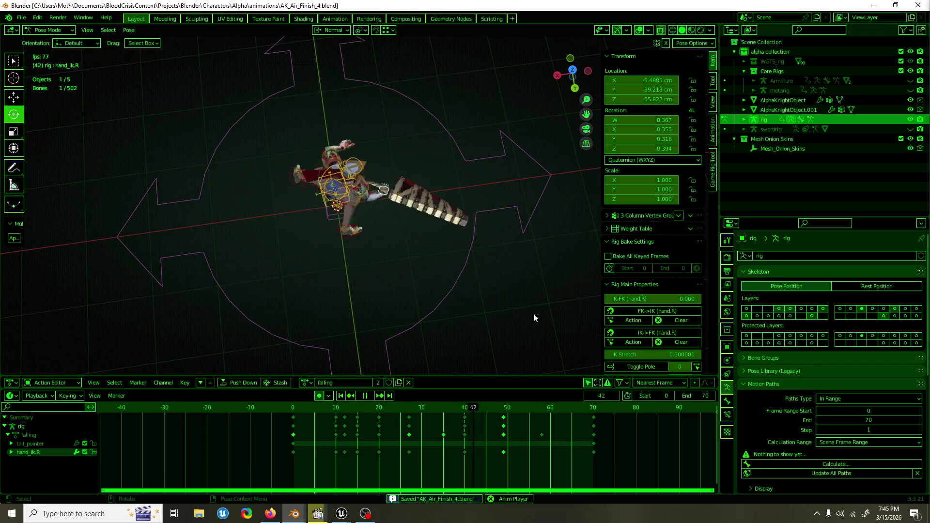
mouse_move(382, 405)
left_mouse_down()
mouse_move(469, 407)
mouse_move(446, 406)
mouse_move(464, 407)
mouse_move(460, 420)
mouse_move(442, 423)
mouse_move(445, 407)
mouse_move(407, 408)
mouse_move(446, 406)
mouse_move(403, 407)
mouse_move(504, 419)
left_mouse_up()
key("space")
key("space")
key("space")
key("space")
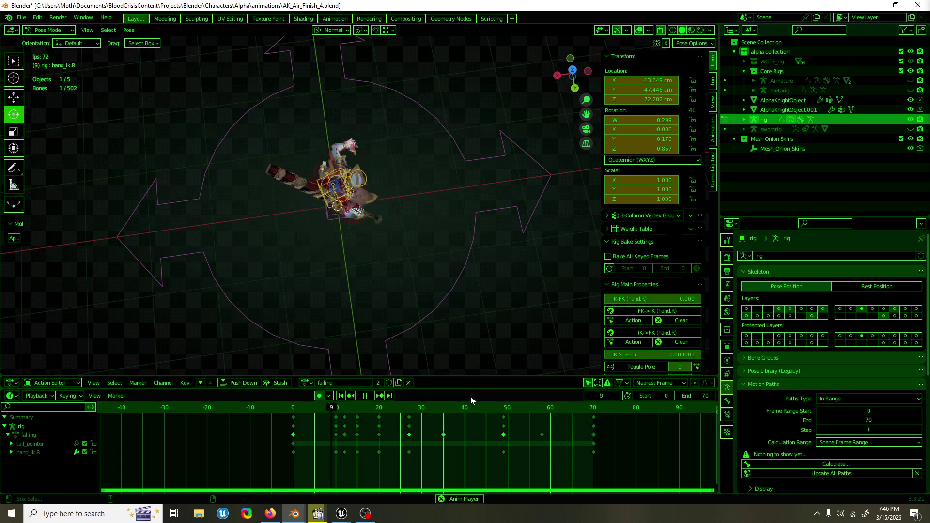
key("ctrl+s")
Step: Switch to a front view, orbit to an angled view, and put the rig in Object Mode
key("KP_1")
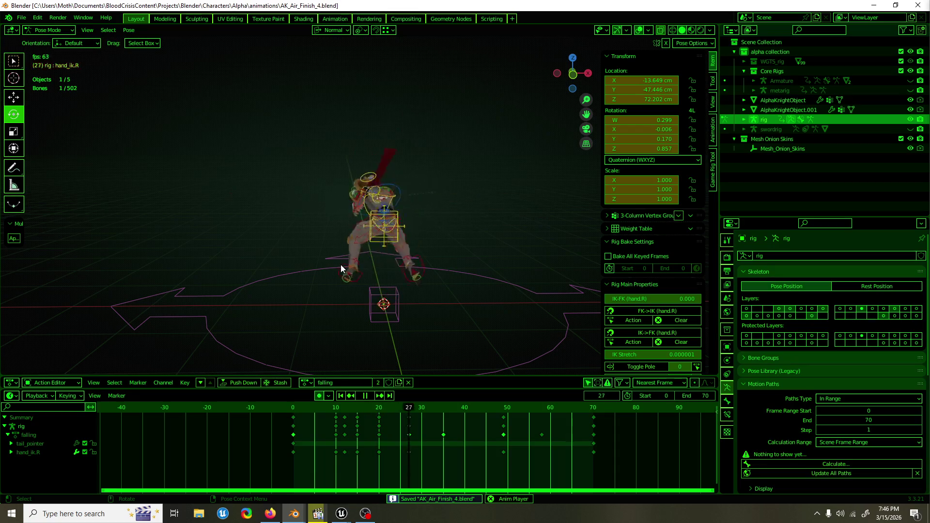
mouse_move(310, 294)
left_mouse_down()
mouse_move(462, 328)
mouse_move(441, 312)
left_mouse_up()
key("ctrl+Tab")
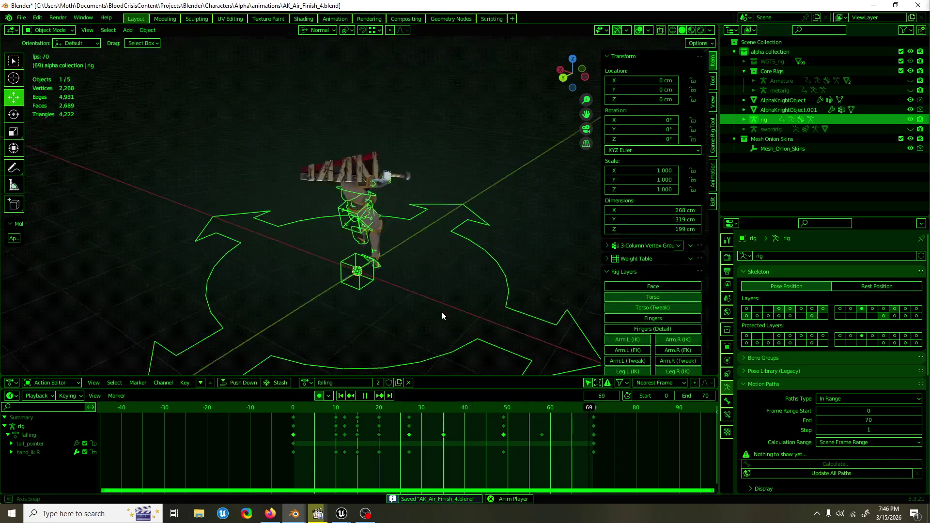
Step: Unhide everything, select the Armature and export it as AK_Finisher_A_2.fbx
key("alt+h")
left_click(332, 297)
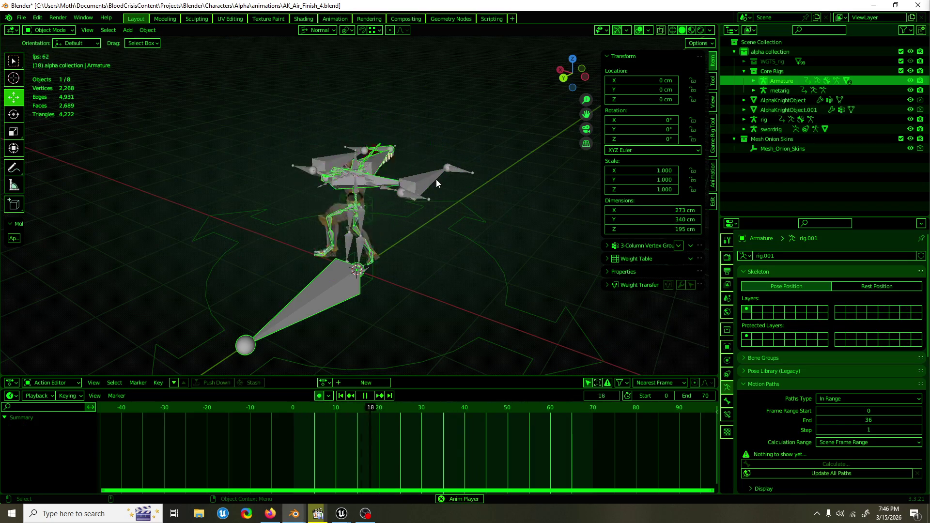
key("F3")
type("fbx")
left_click(417, 274)
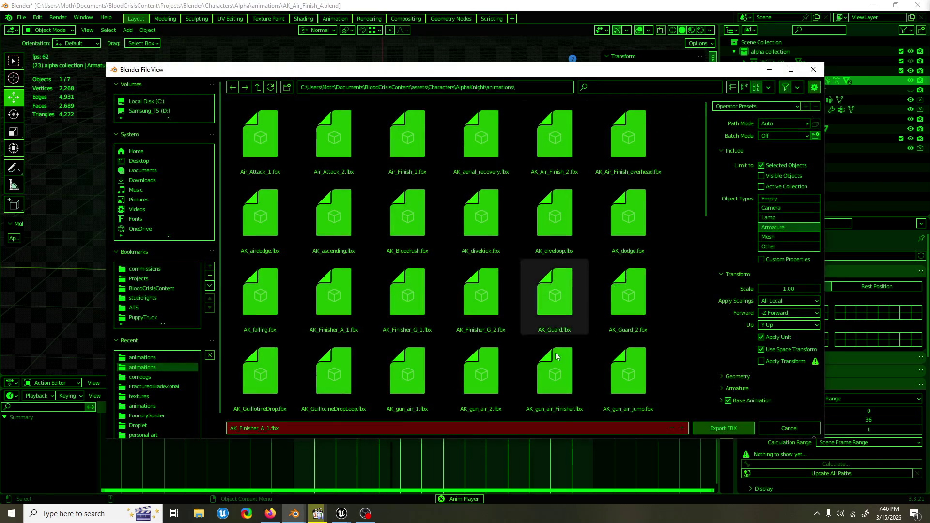
left_click(271, 427)
key("BackSpace")
type("2")
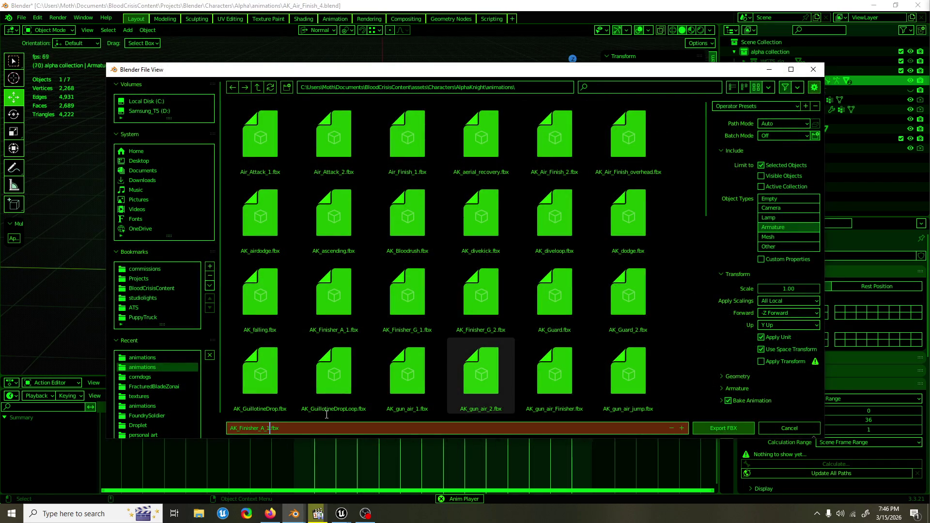
key("Return")
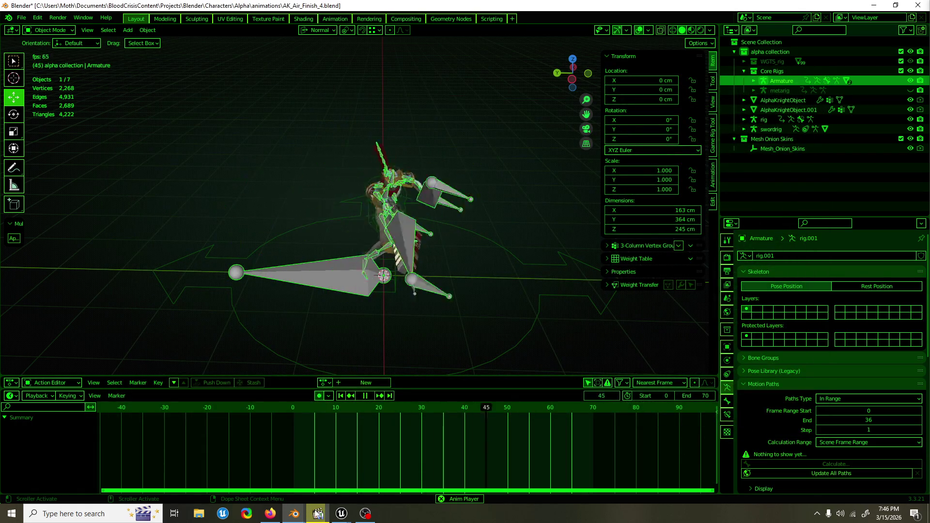
Step: Recheck the export folder path in the FBX export dialog, cancel it, and switch to Unreal Engine
key("F3")
key("Return")
left_click(519, 86)
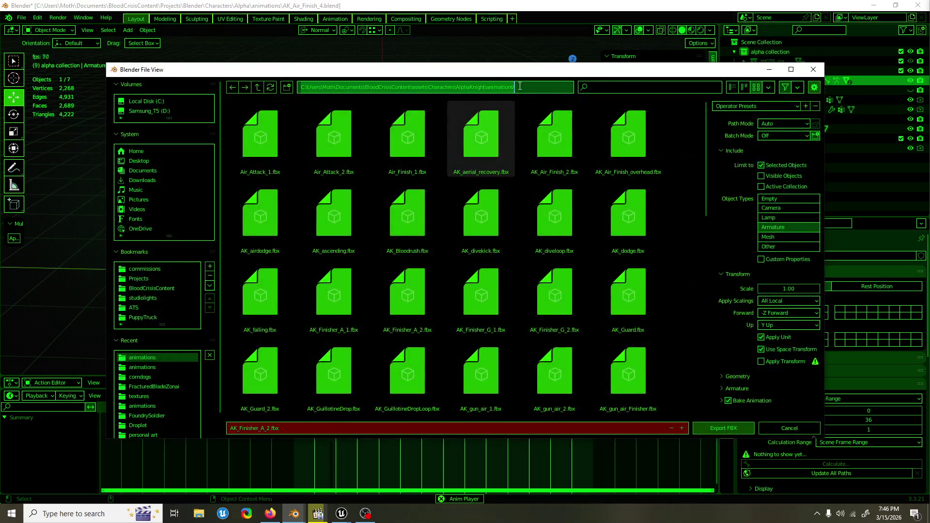
key("Escape")
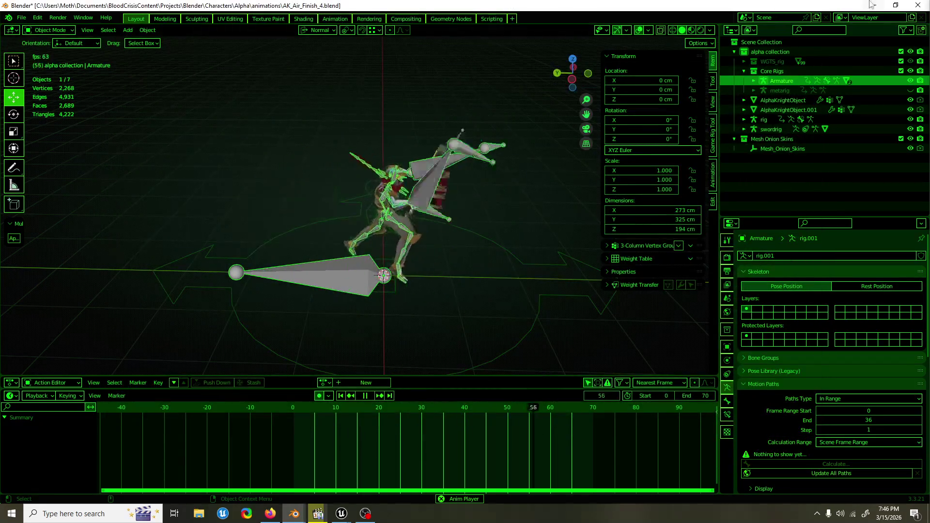
left_click(873, 5)
left_click(199, 514)
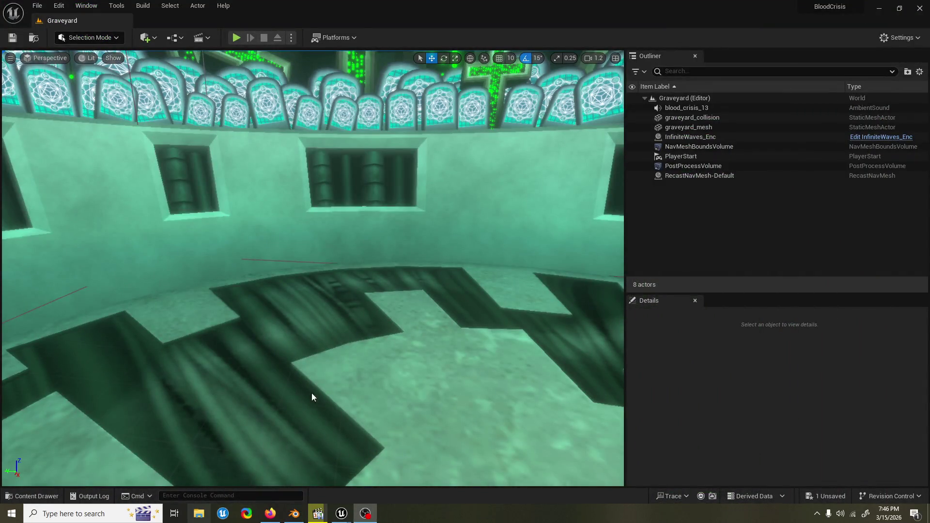
Step: Move the This PC File Explorer window down to the bottom of the screen
mouse_move(635, 5)
left_mouse_down()
mouse_move(395, 146)
mouse_move(372, 478)
left_mouse_up()
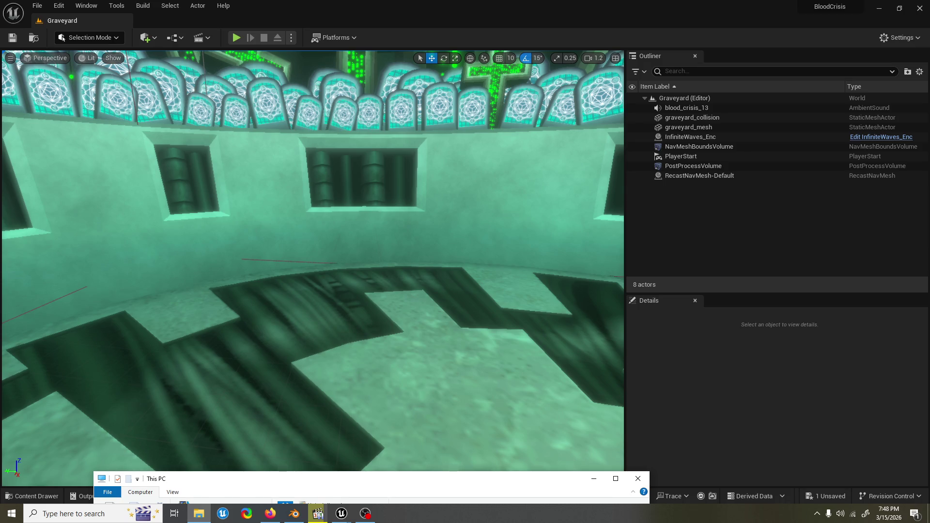
left_click(271, 514)
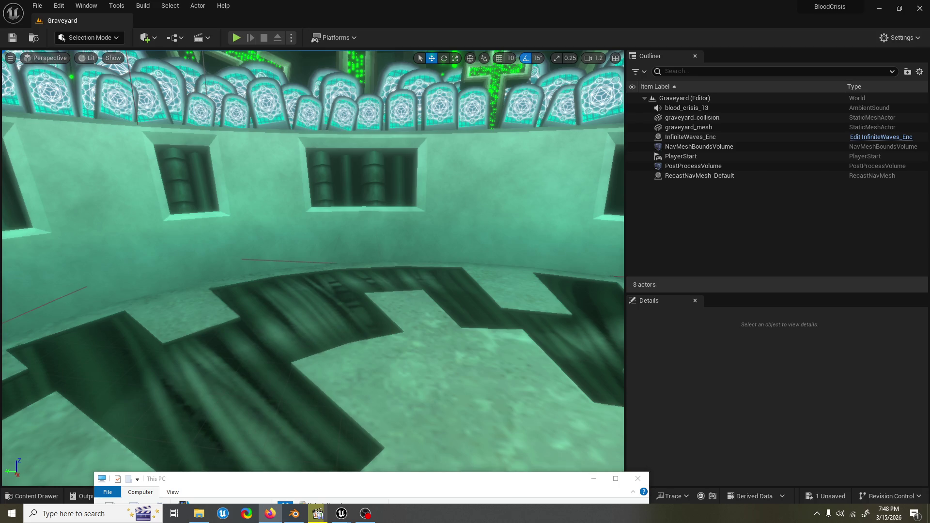
Step: Point File Explorer at the pasted AlphaKnight animations path and select AK_Finisher_A_2.fbx
key("alt+Tab")
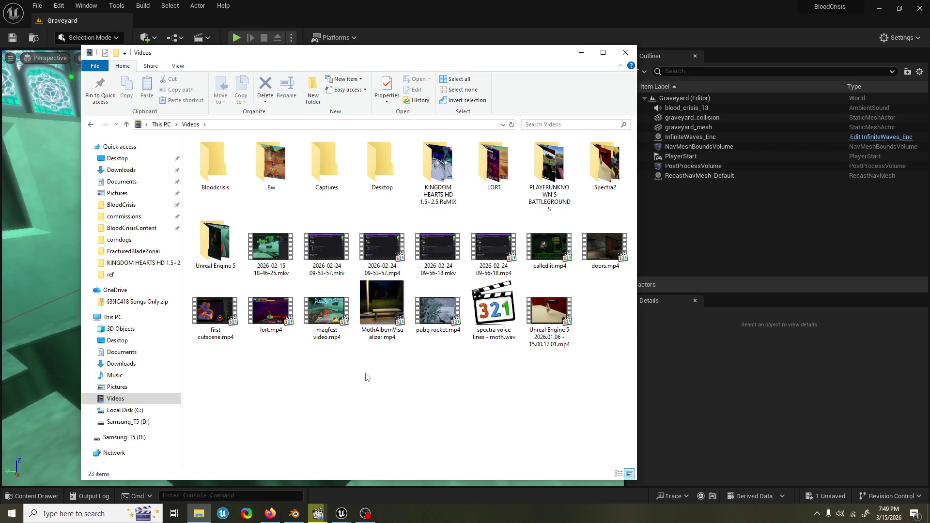
double_click(444, 163)
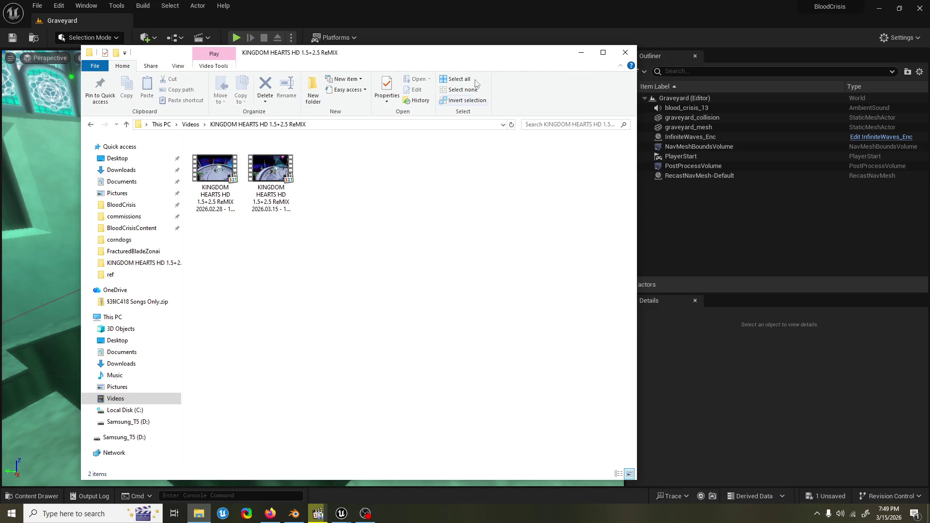
left_click(582, 52)
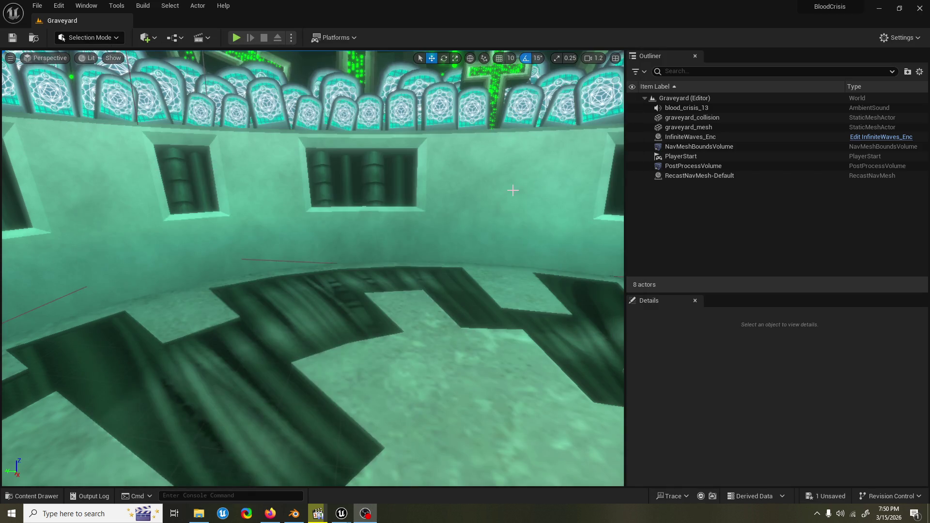
left_click(198, 513)
left_click(393, 125)
type("C:\\Users\\Moth\\Documents\\BloodCrisisContent\\assets\\Characters\\AlphaKnight\\animations\\")
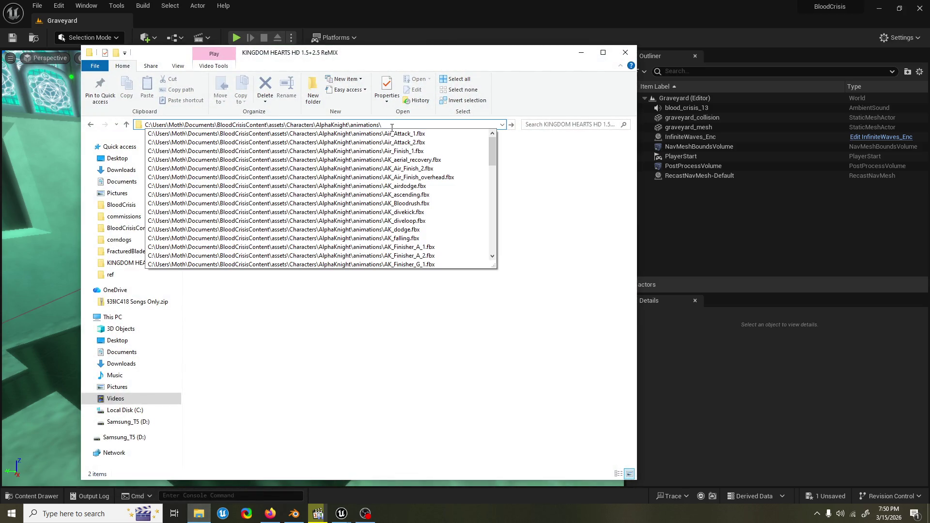
key("Return")
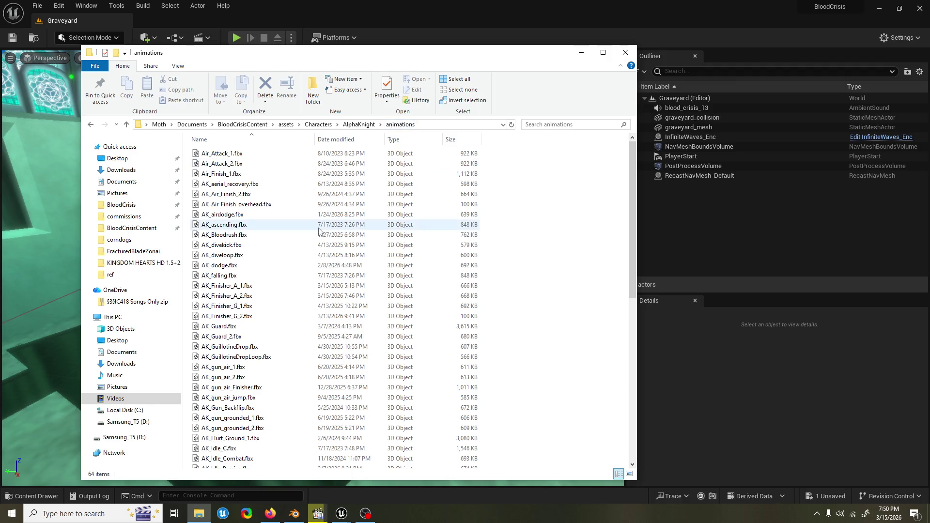
left_click(258, 301)
Step: Go to the AK_Player Animations folder in the Content Drawer by locating RisingStrike_mnt
left_click_drag(308, 56, 929, 63)
left_click(52, 489)
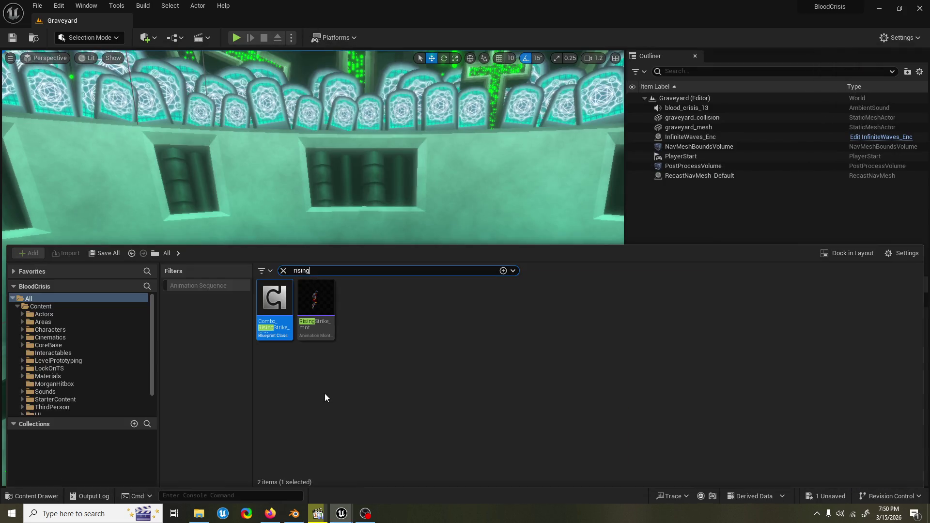
left_click(318, 320)
key("ctrl+b")
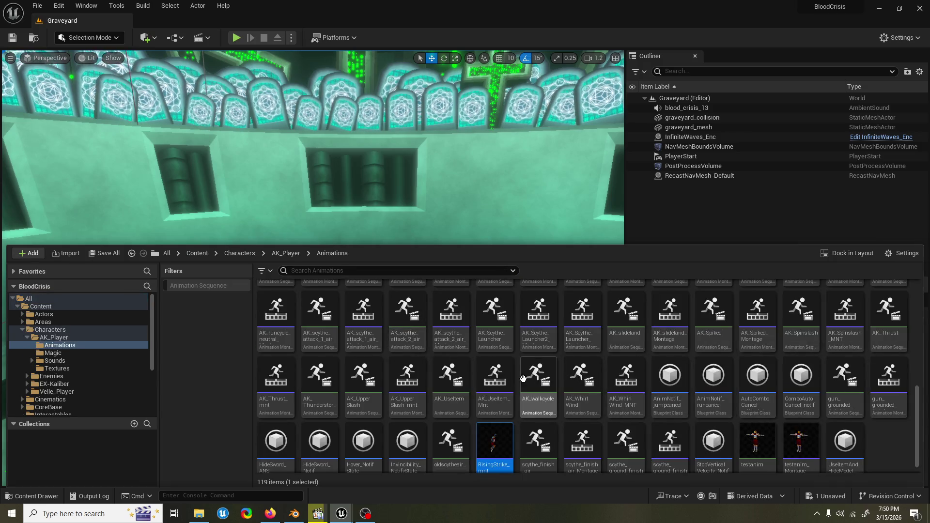
Step: Drag AK_Finisher_A_2.fbx in from Explorer and import it on AlphaKnight_SKM_Skeleton
left_click(198, 514)
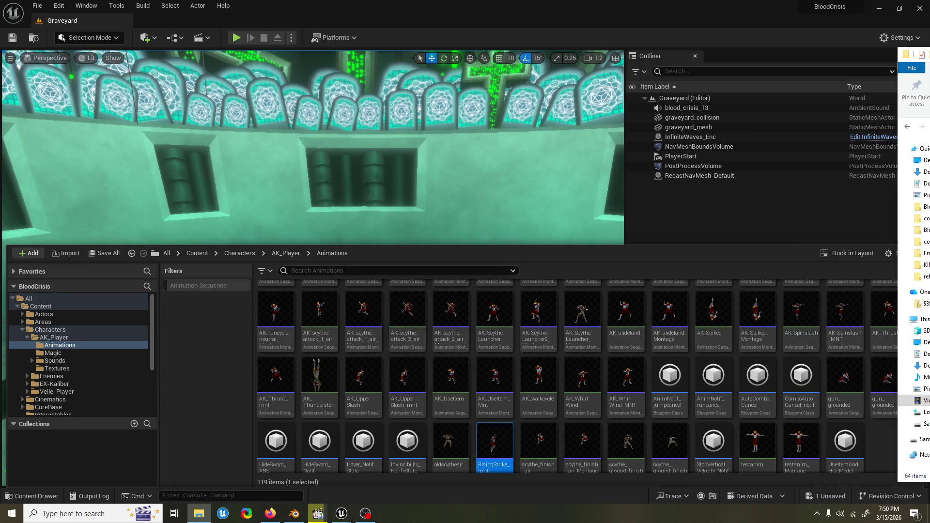
left_click_drag(676, 348, 678, 352)
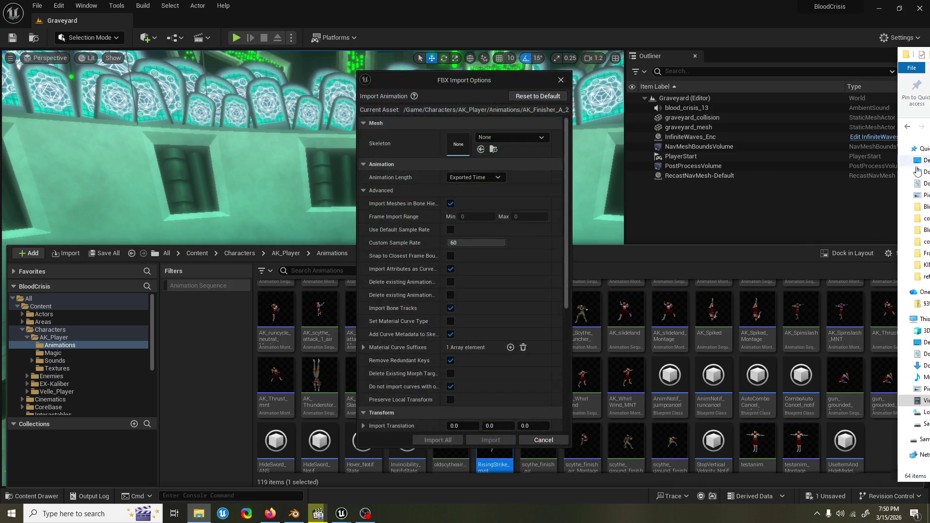
left_click(506, 138)
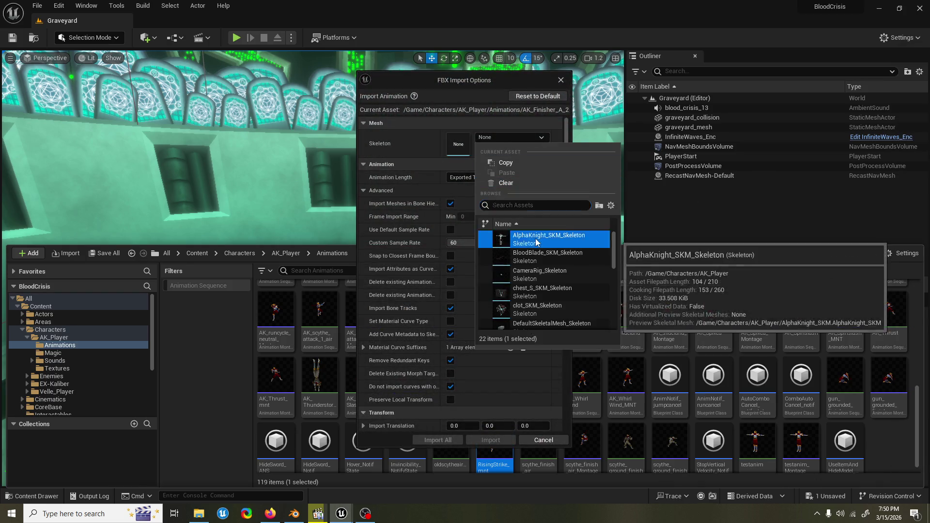
left_click(533, 231)
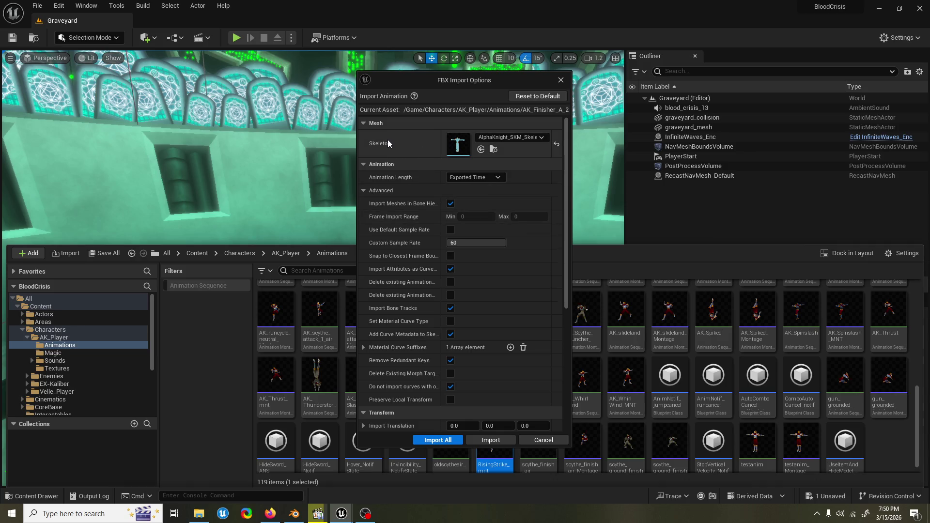
left_click(486, 441)
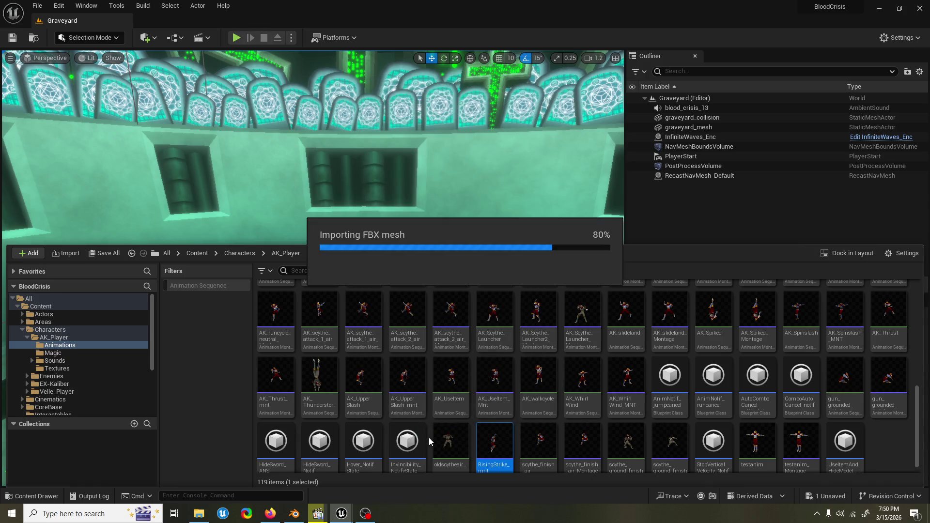
key("ctrl+space")
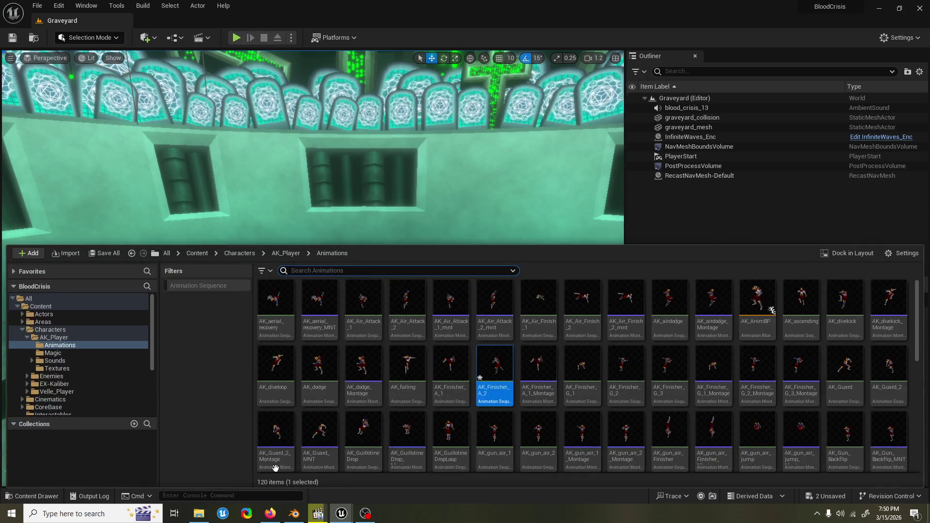
Step: Save all unsaved changes in the Unreal editor, then reopen the content drawer
key("ctrl+space")
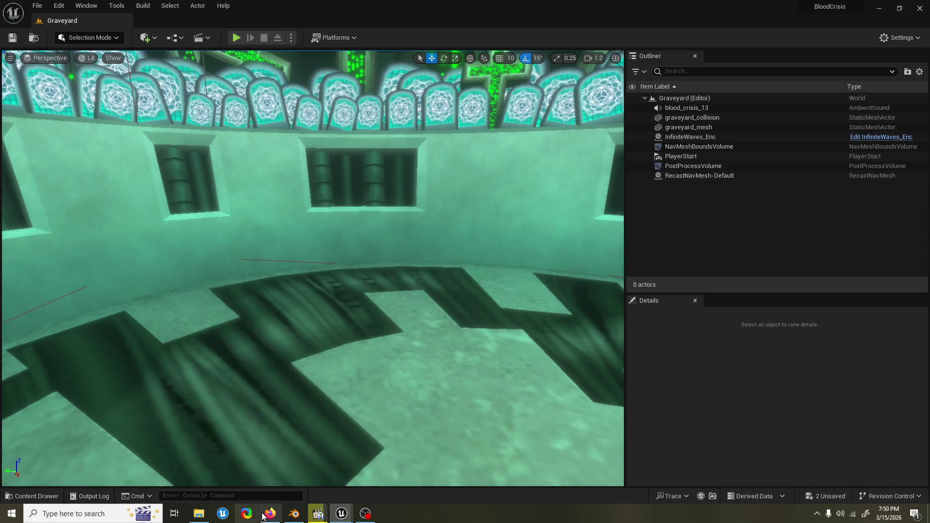
left_click(267, 514)
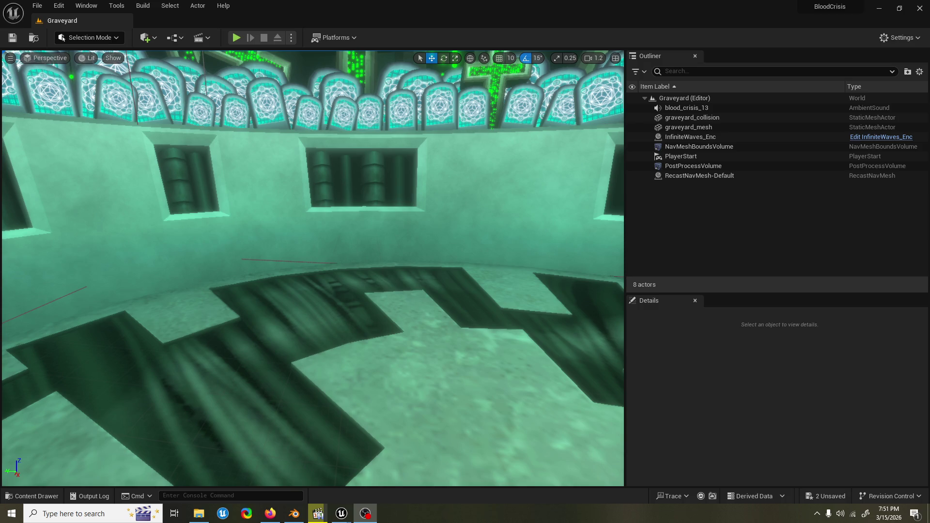
left_click(426, 166)
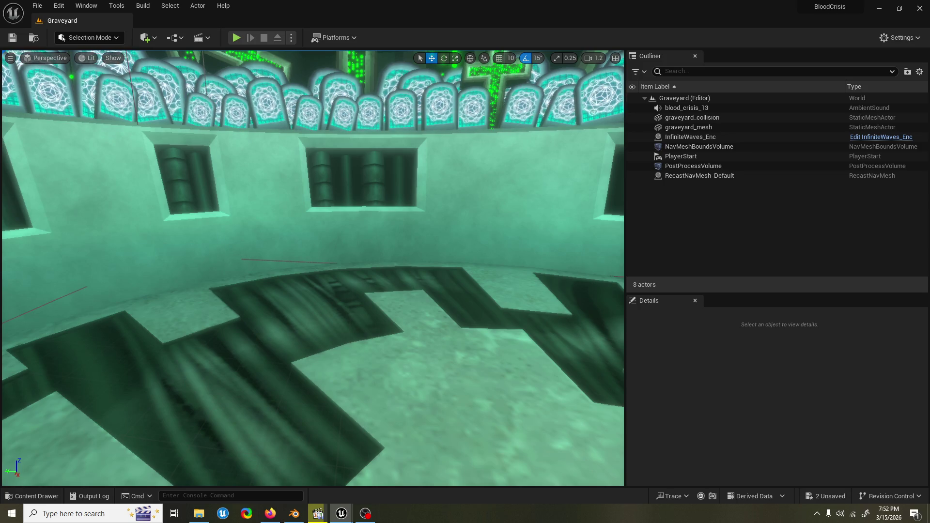
key("ctrl+s")
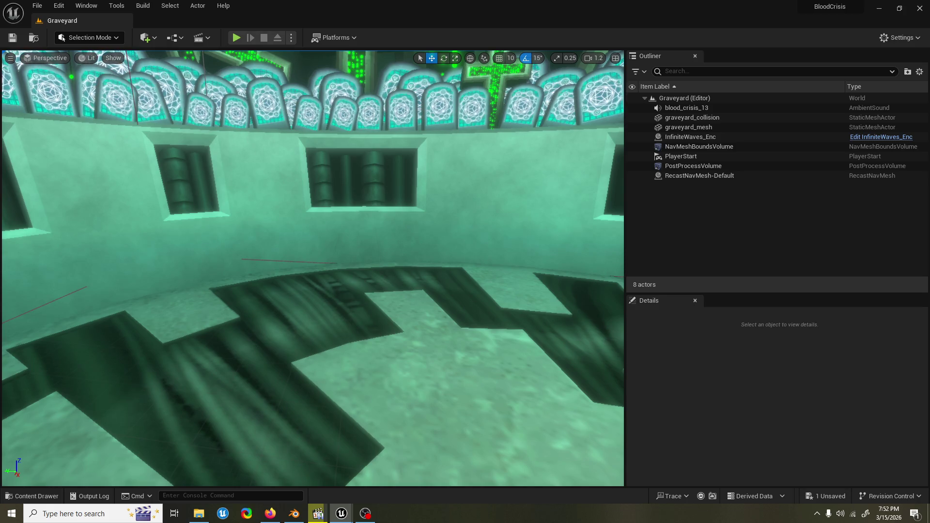
left_click(33, 496)
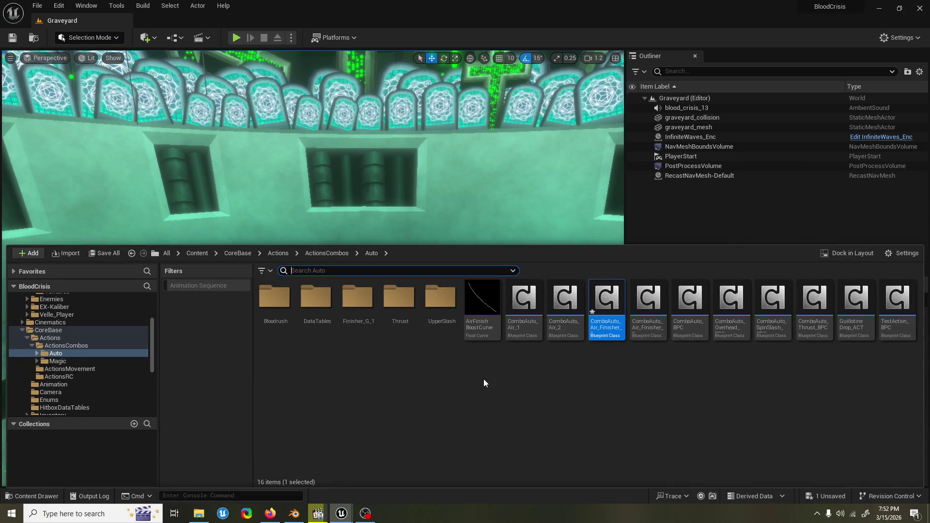
Step: Search all project content for 'ak finish a' and select the AK_Finisher_A_2 animation
scroll(71, 343, "up", 5)
left_click(358, 298)
left_click(381, 273)
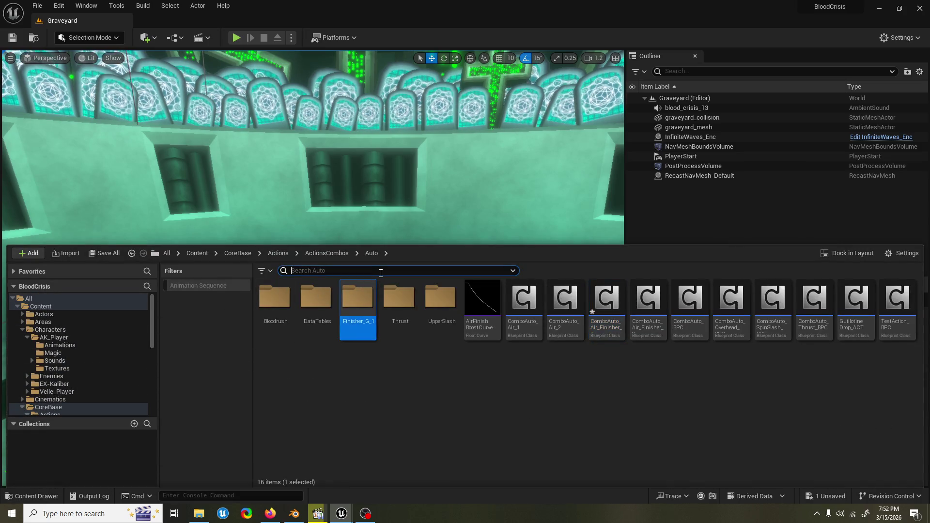
type("ak ")
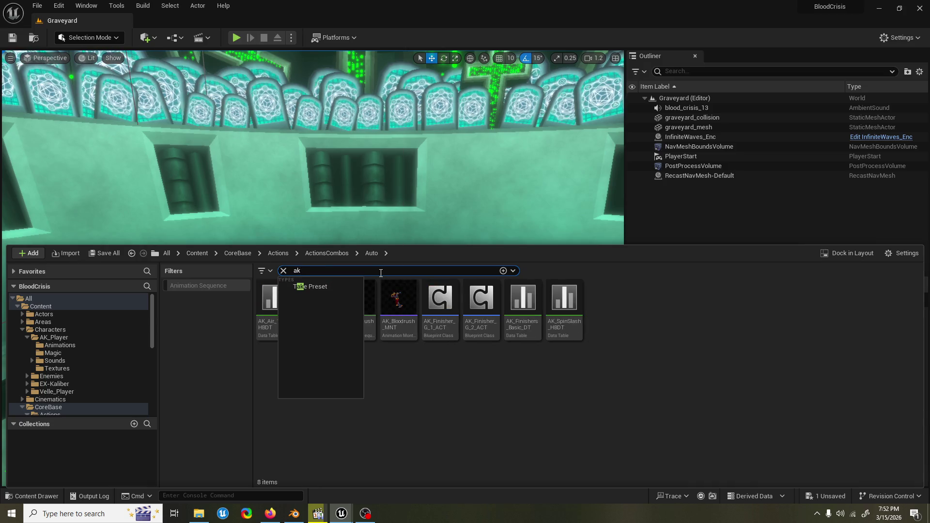
type("finisher a")
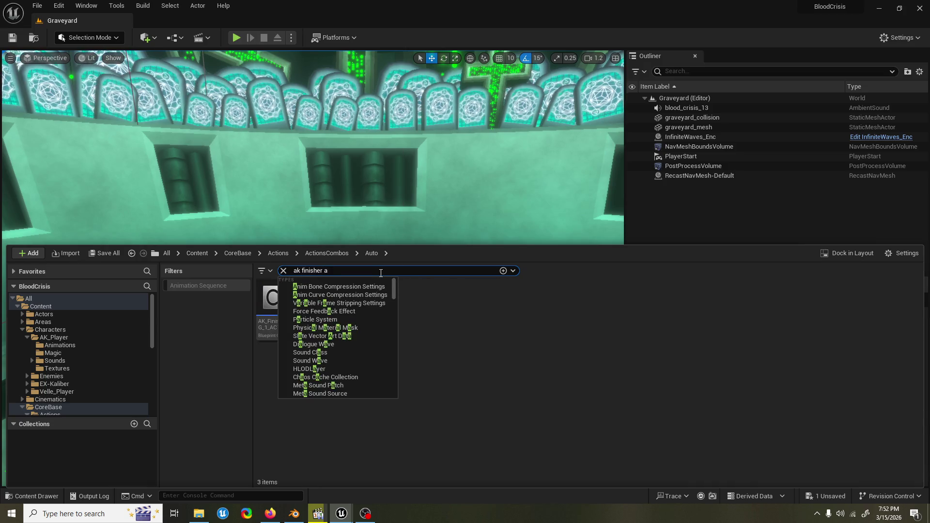
key("Escape")
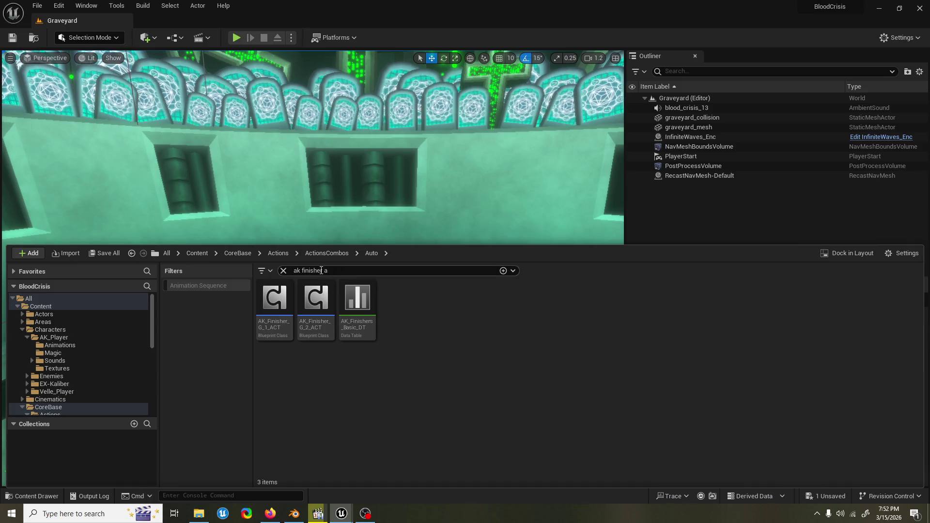
left_click(321, 270)
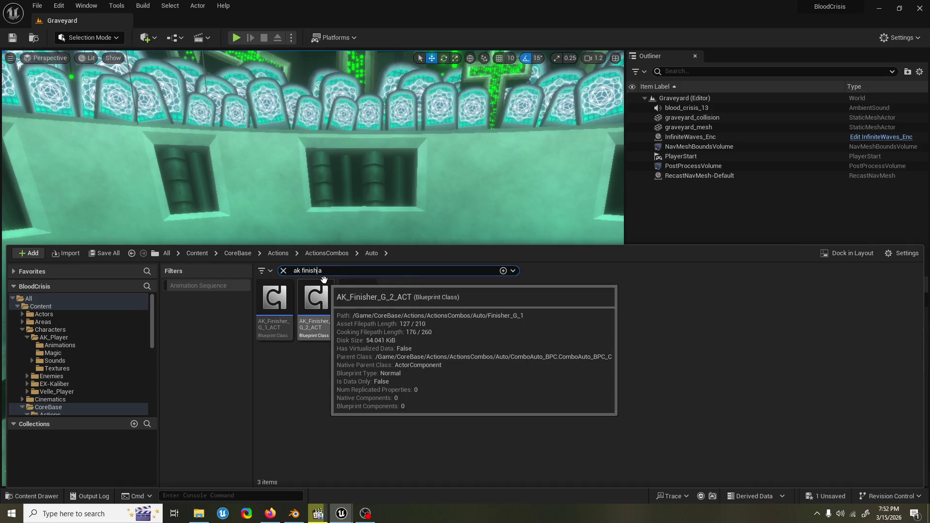
key("BackSpace")
key("BackSpace")
left_click(486, 321)
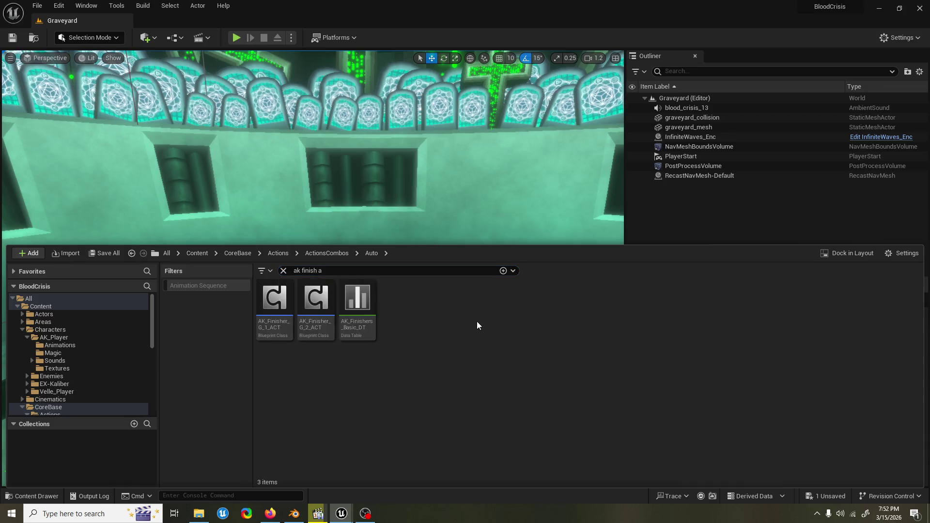
left_click(100, 301)
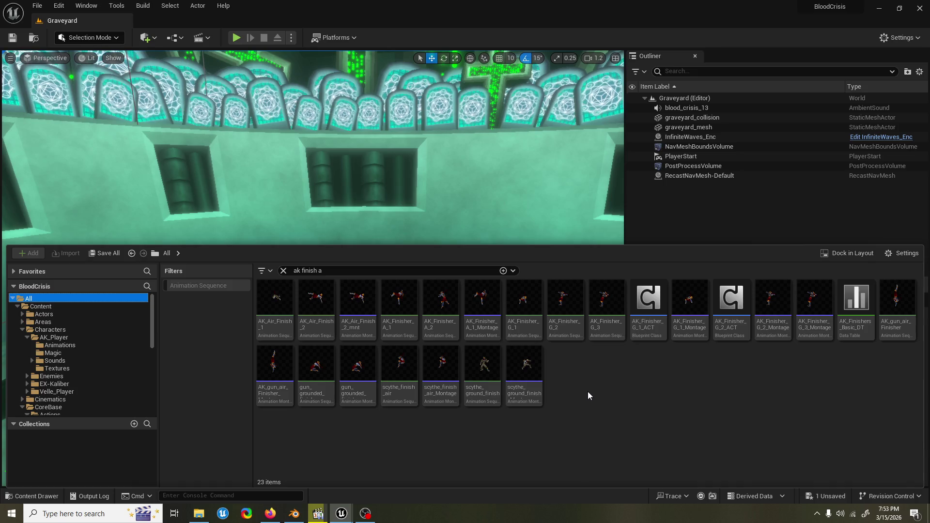
left_click(457, 317)
Step: Create an AnimMontage from AK_Finisher_A_2, keeping its default name
right_click(457, 318)
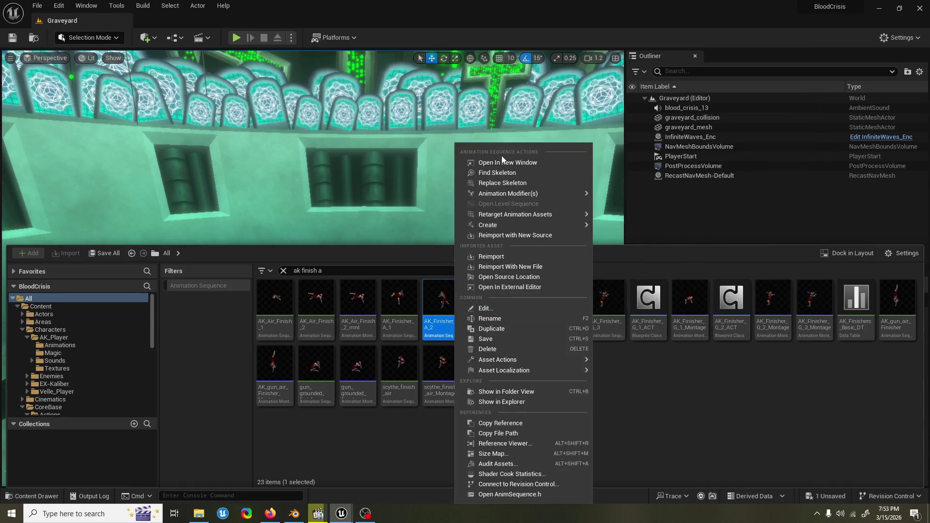
mouse_move(526, 229)
left_click(645, 238)
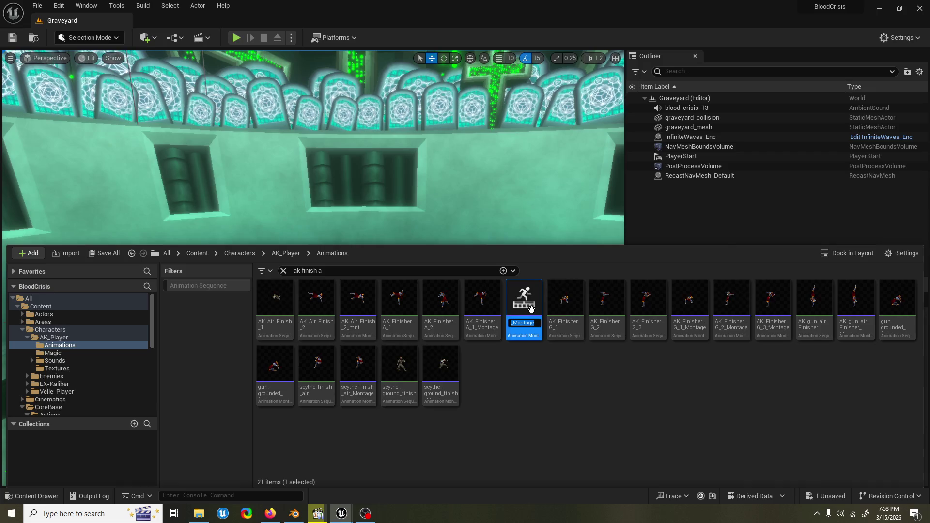
key("Return")
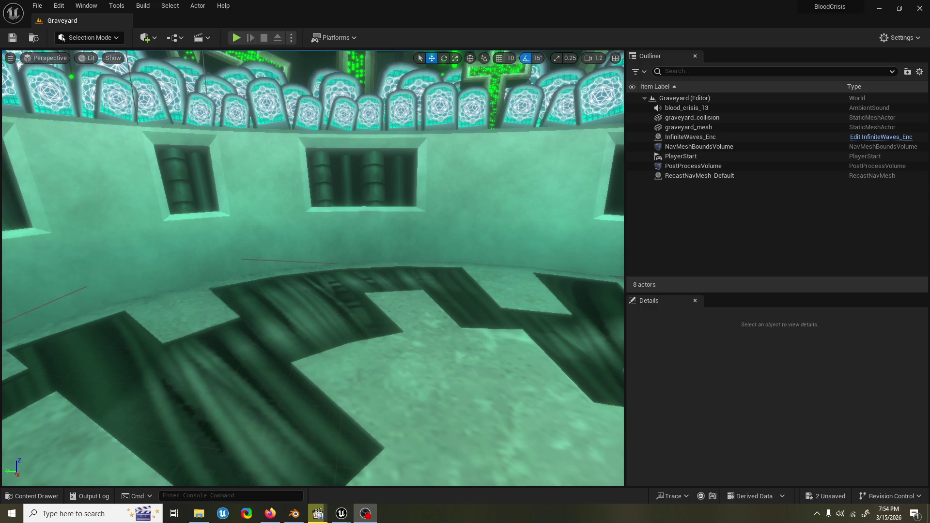
left_click(442, 4)
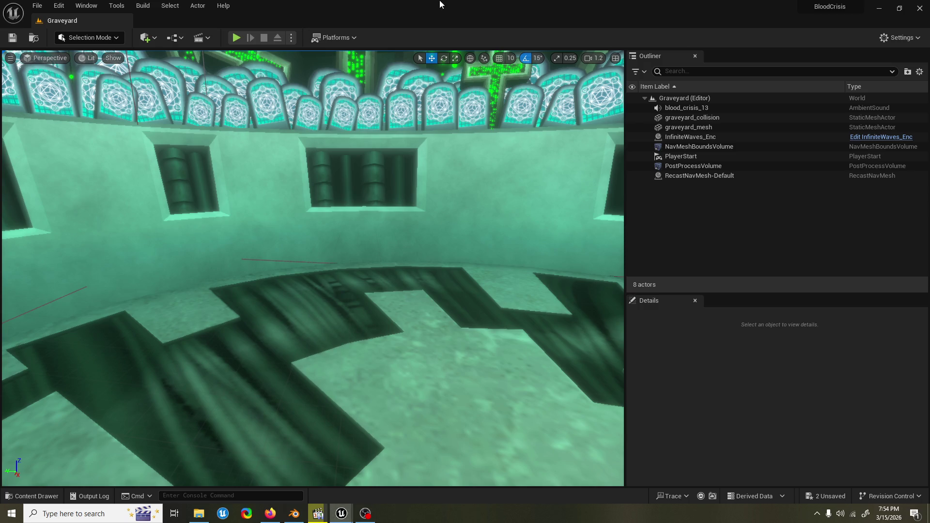
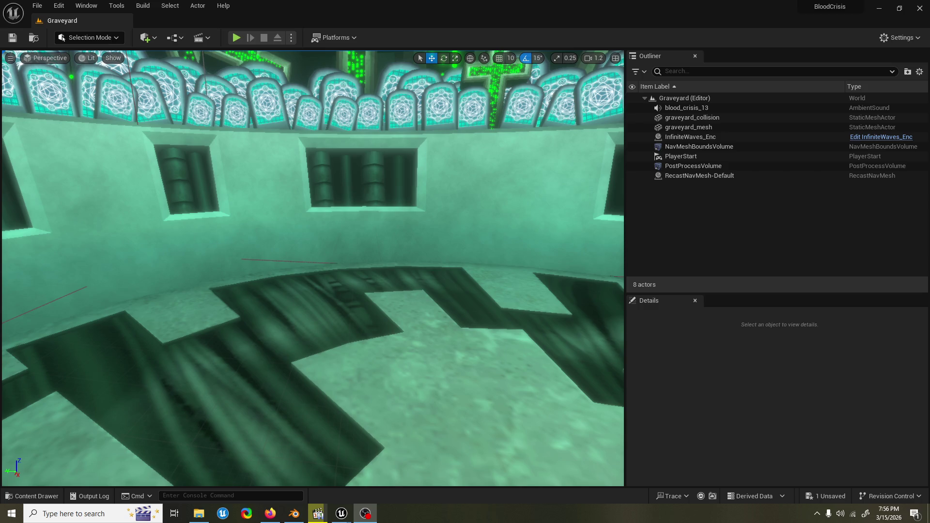
Step: Save the Graveyard level with Ctrl+S until it reads All Saved, then start Play-In-Editor
left_click(490, 4)
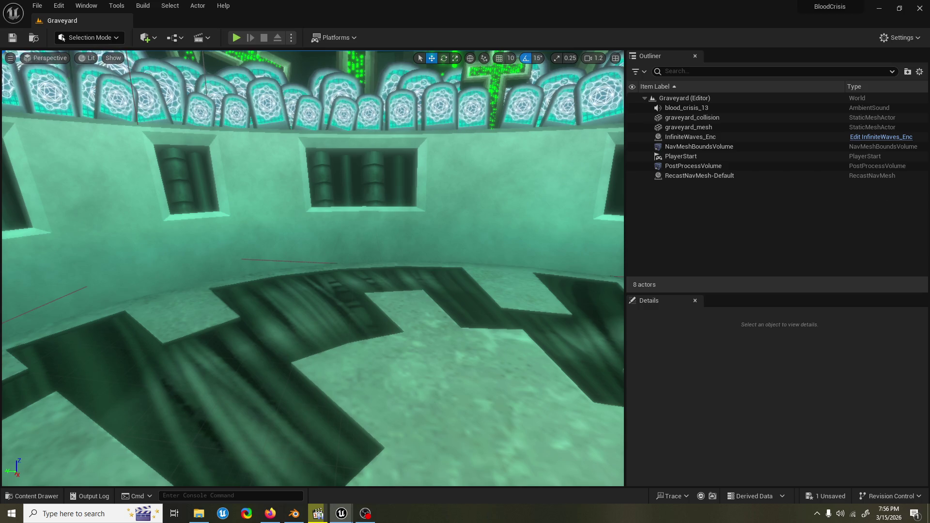
key("ctrl+s")
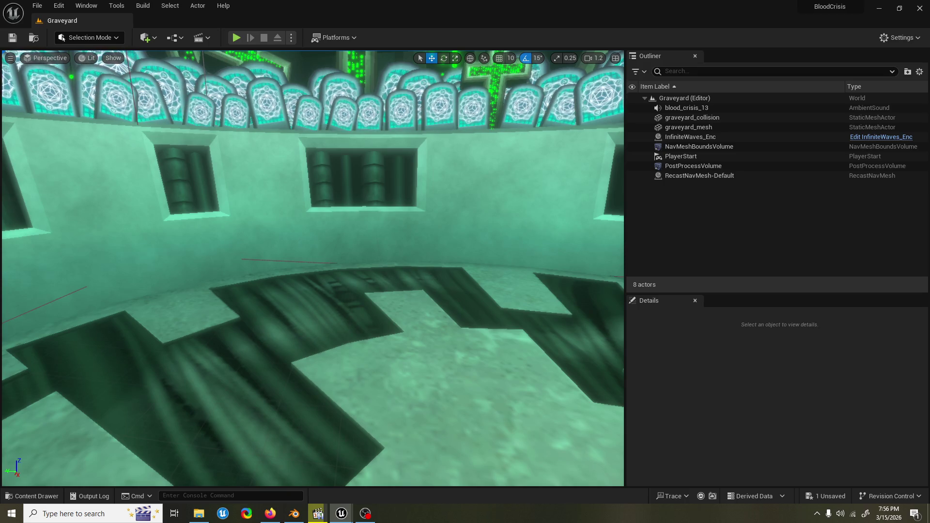
key("ctrl+s")
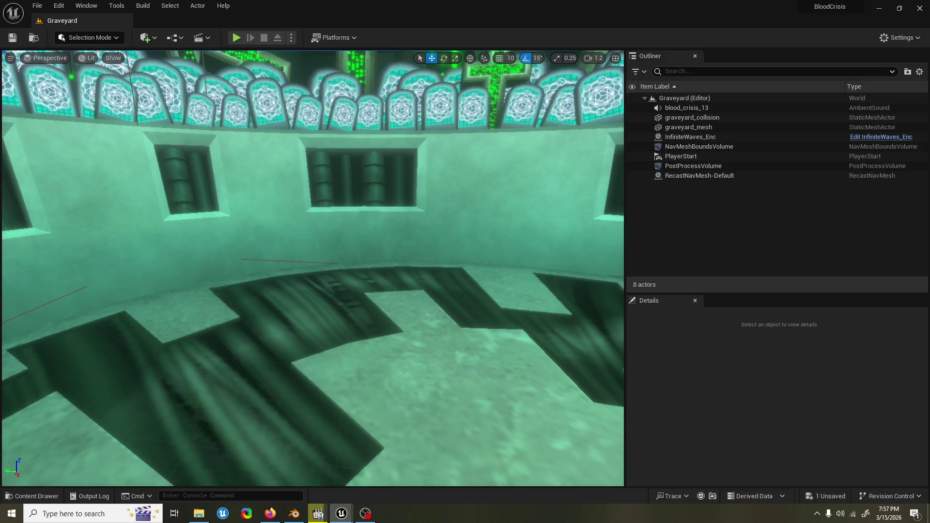
key("ctrl+s")
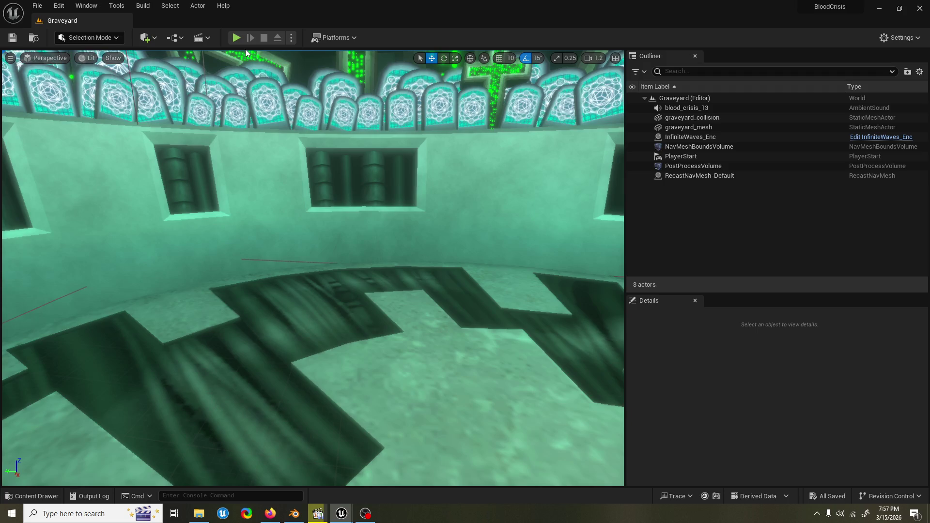
left_click(238, 38)
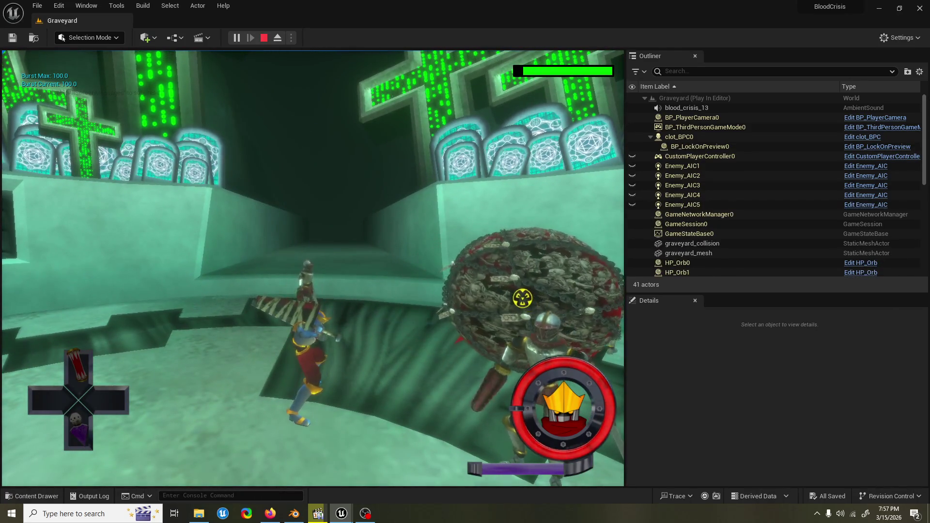
Step: Stop the Play-In-Editor session with Esc and return to editing the Graveyard level
key("Escape")
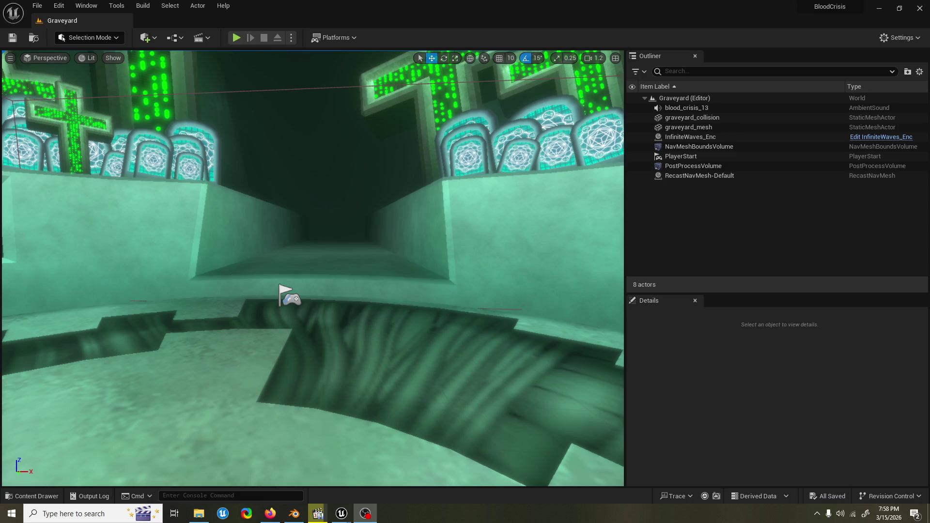
left_click(642, 202)
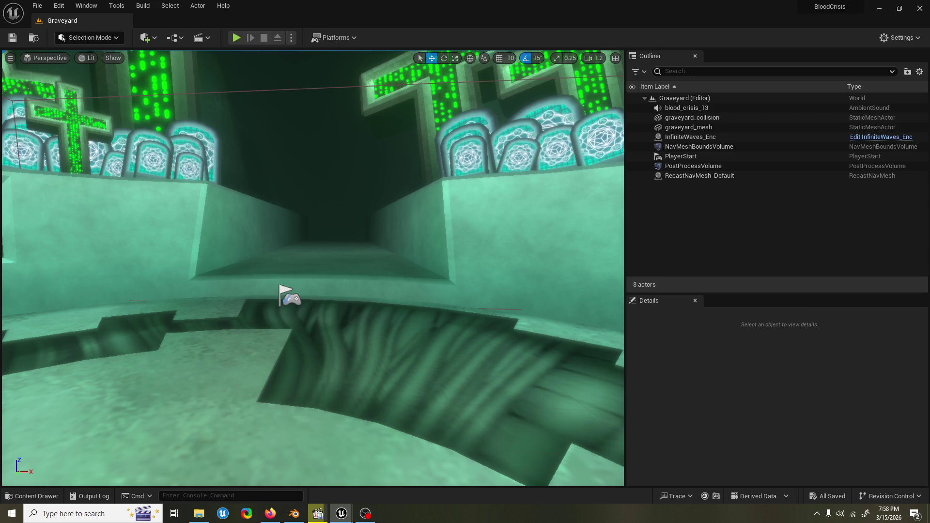
key("ctrl+s")
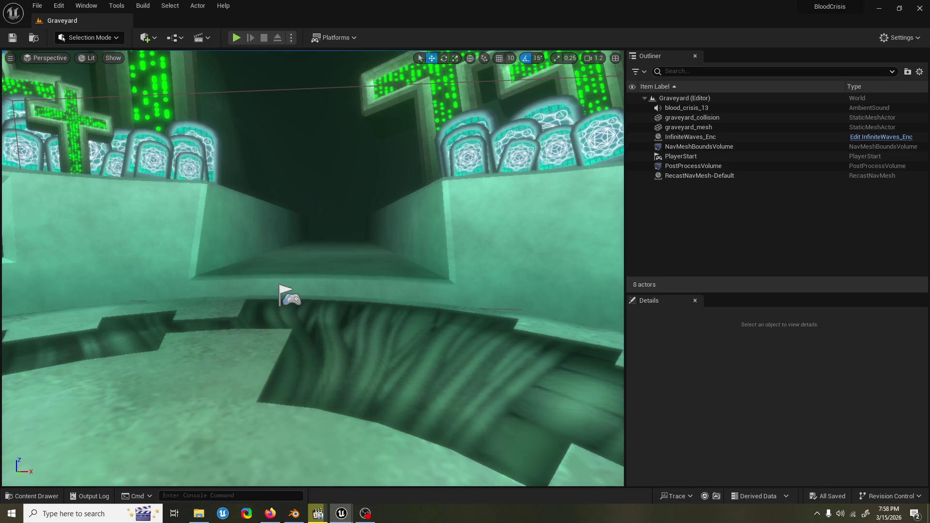
key("alt+Tab")
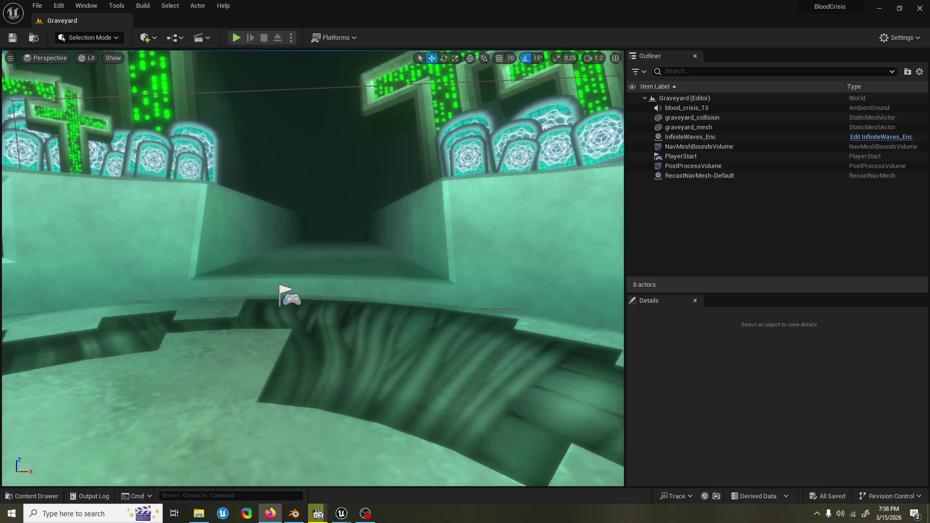
key("alt+Tab")
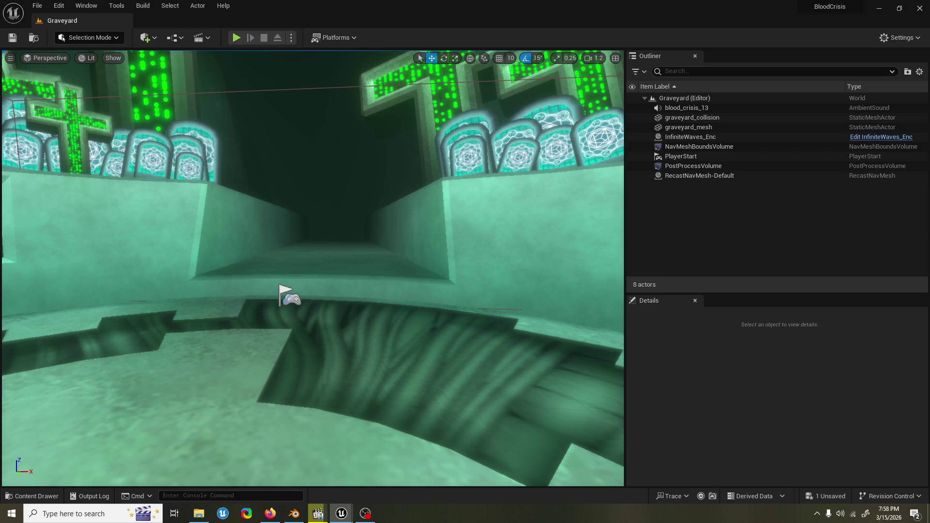
key("alt+Tab")
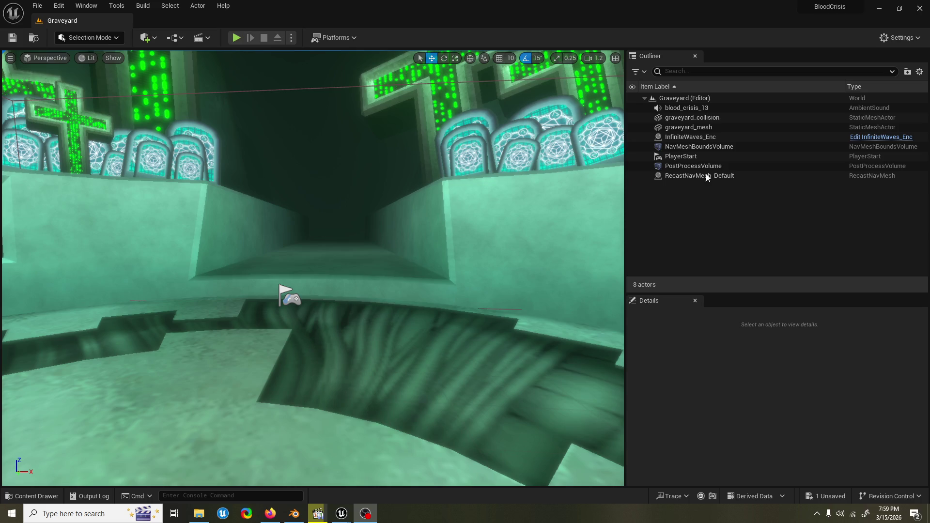
left_click(223, 6)
key("Escape")
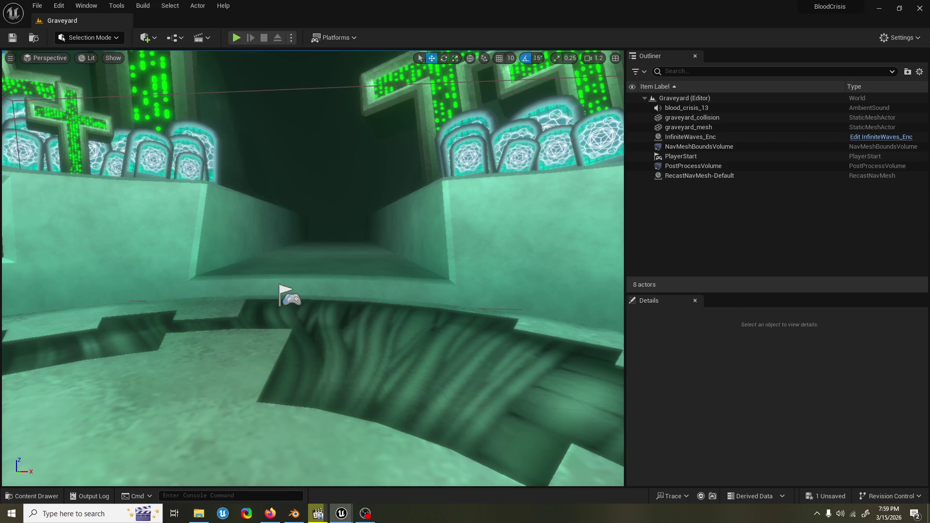
key("ctrl+s")
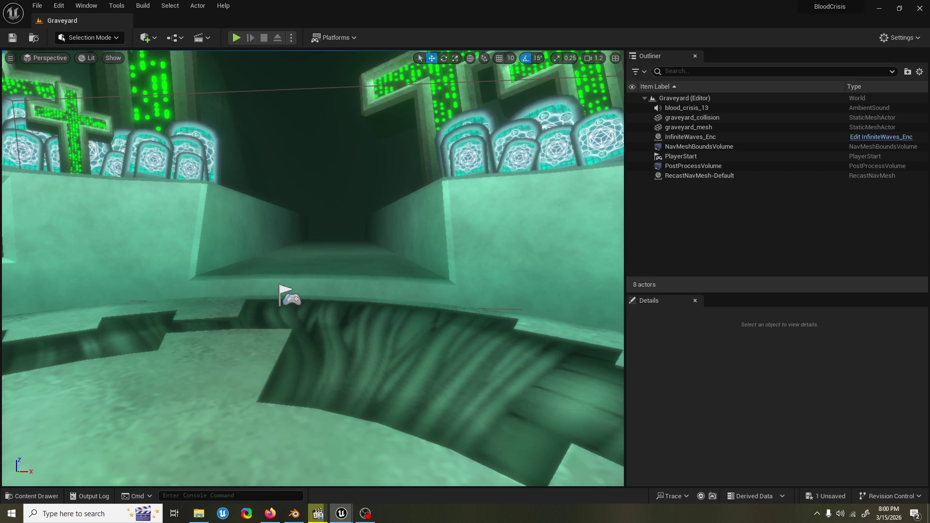
key("ctrl+s")
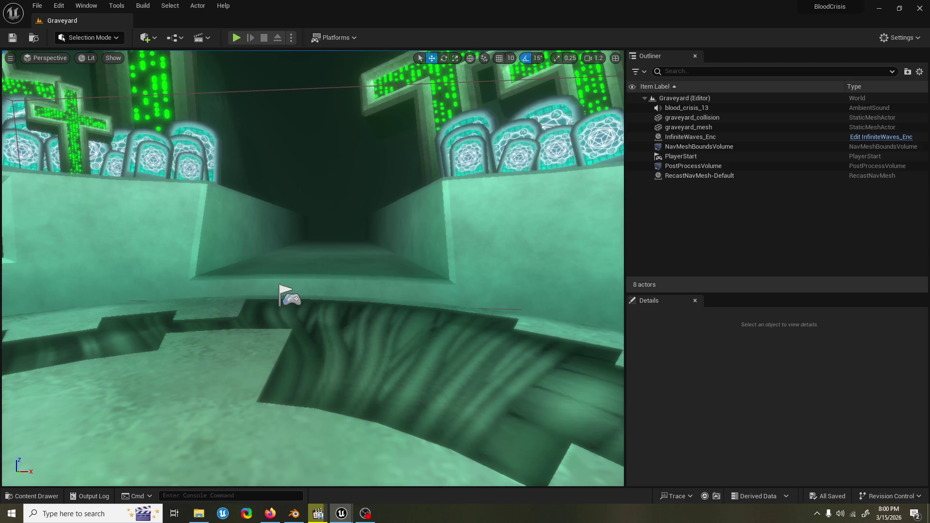
key("alt+Tab")
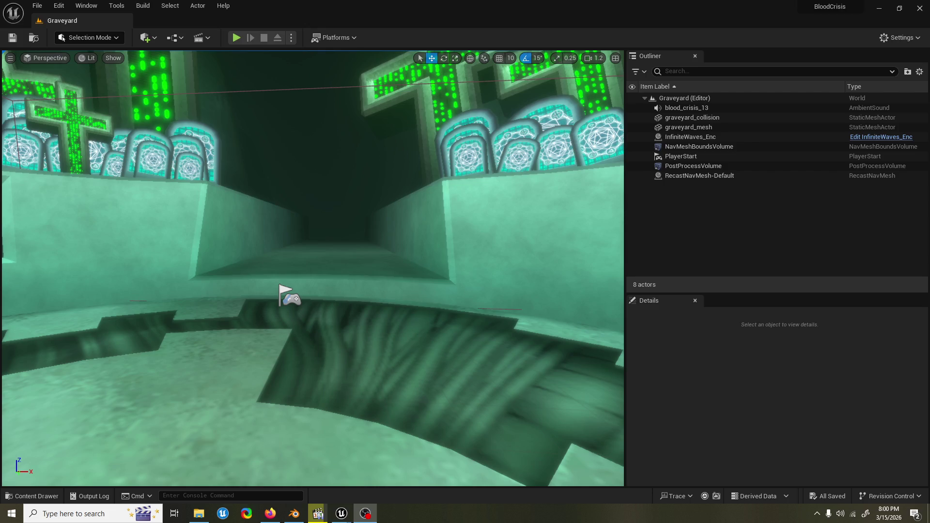
key("alt+Tab")
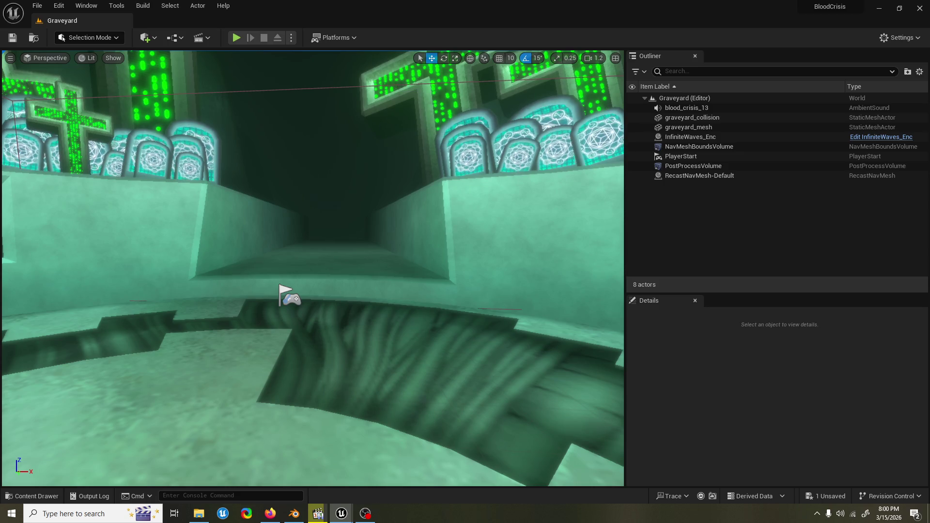
key("alt+Tab")
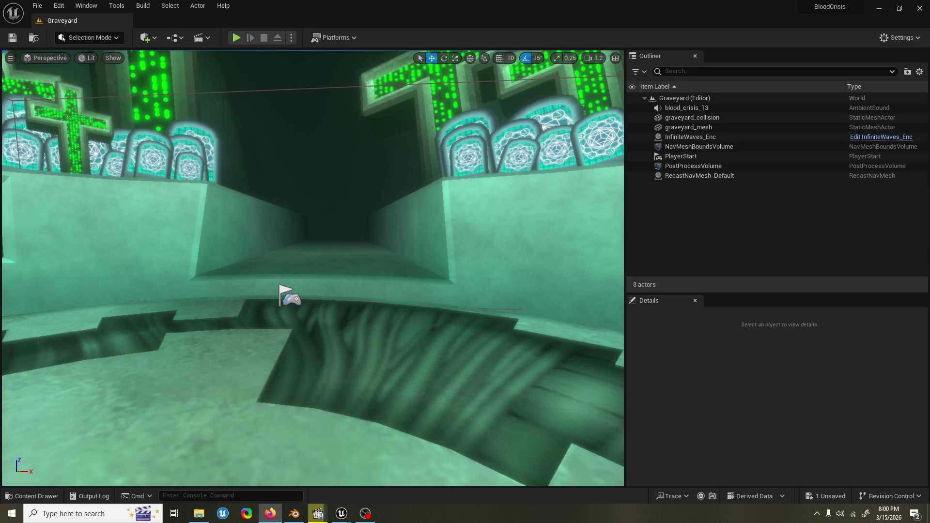
key("alt+Tab")
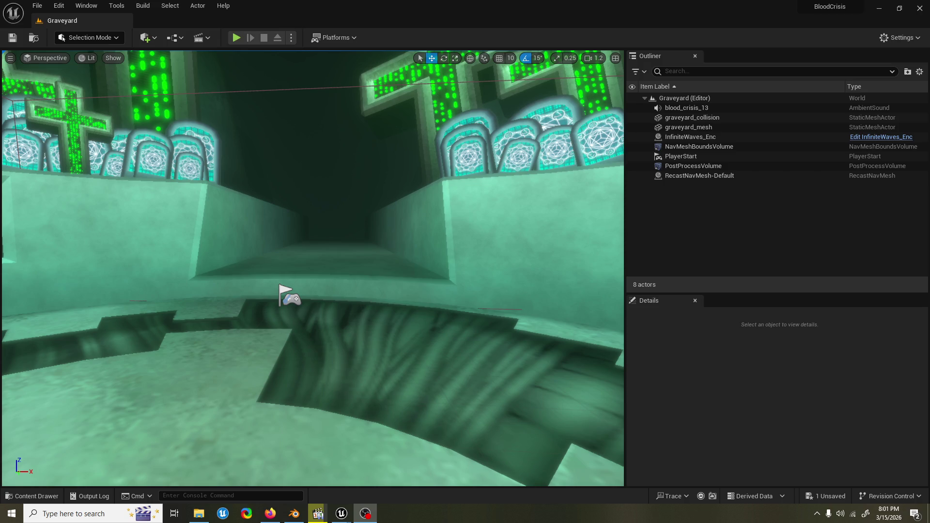
key("alt+Tab")
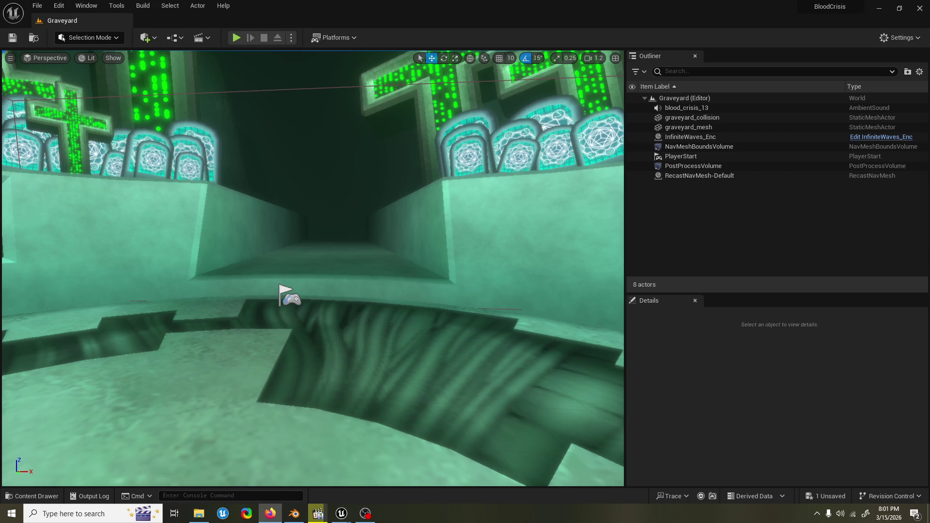
key("alt+Tab")
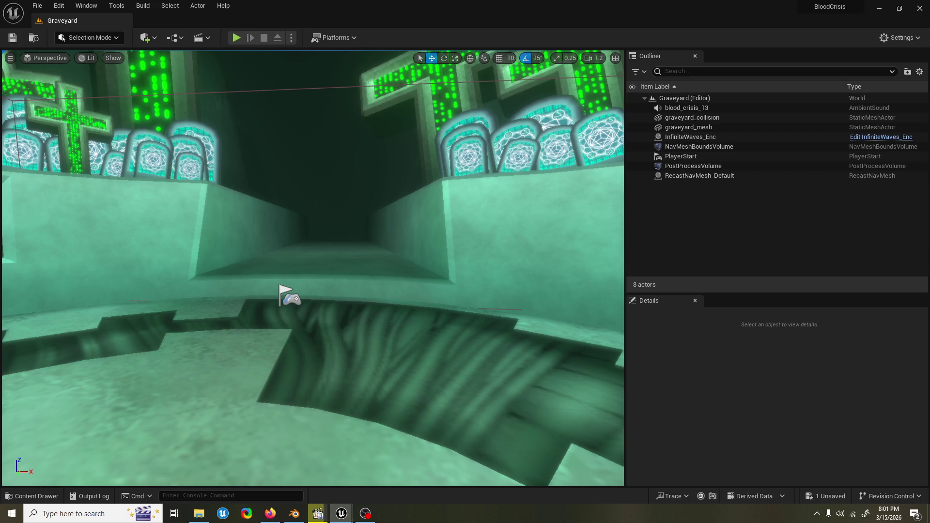
Step: Pull the camera back to frame the whole arena with its crosses and tombstones, then save
left_click_drag(403, 99, 409, 170)
scroll(313, 269, "up", 4)
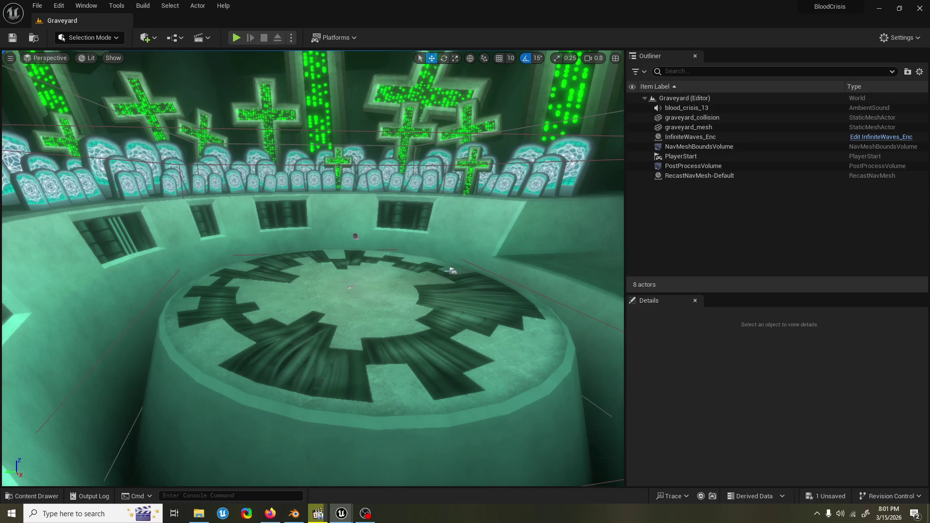
key("ctrl+s")
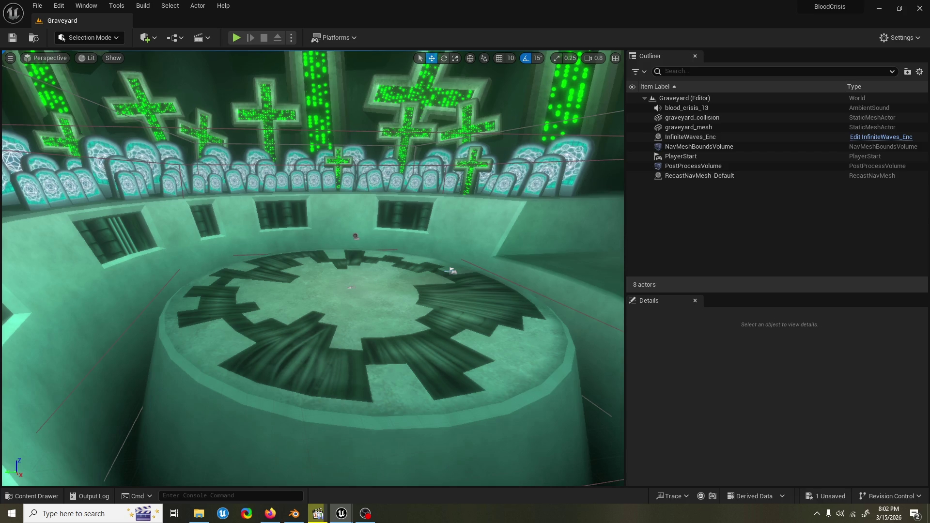
Step: Save the Graveyard level, then focus the editor and start a Play-In-Editor test
key("ctrl+s")
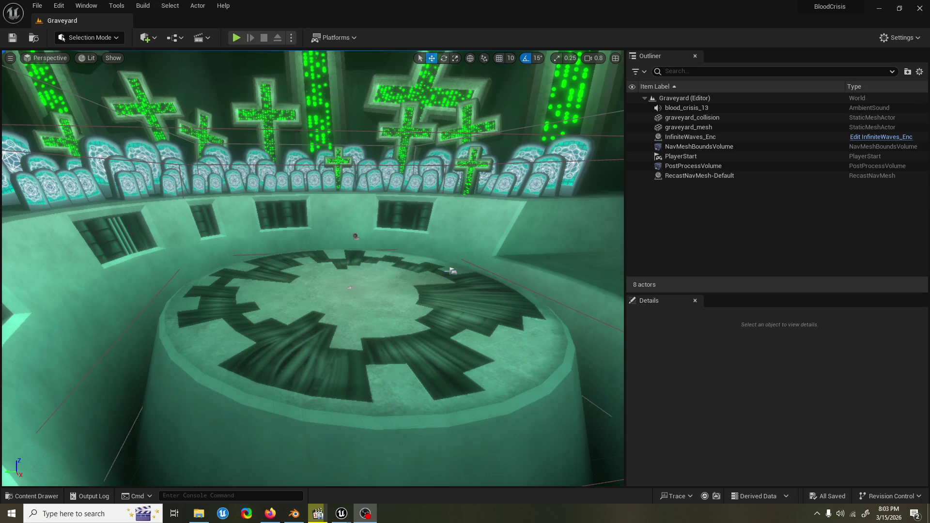
left_click(595, 4)
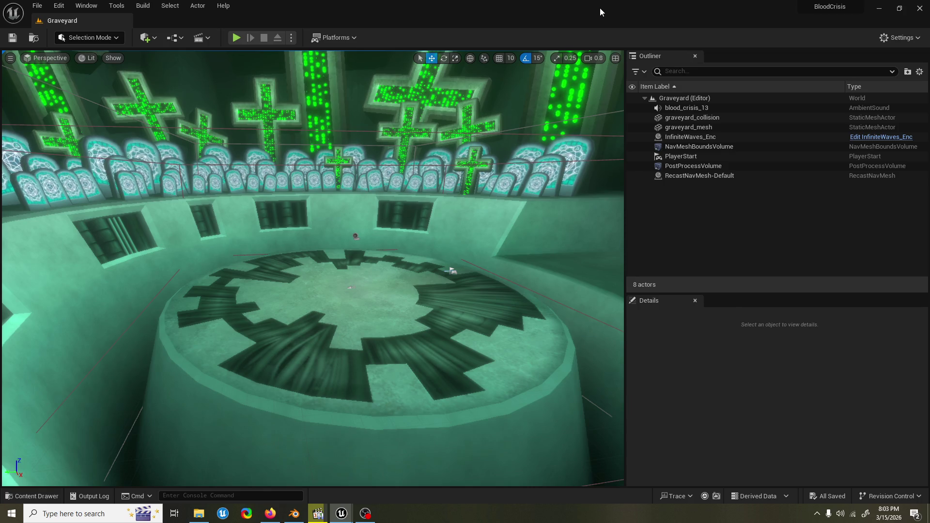
left_click(242, 37)
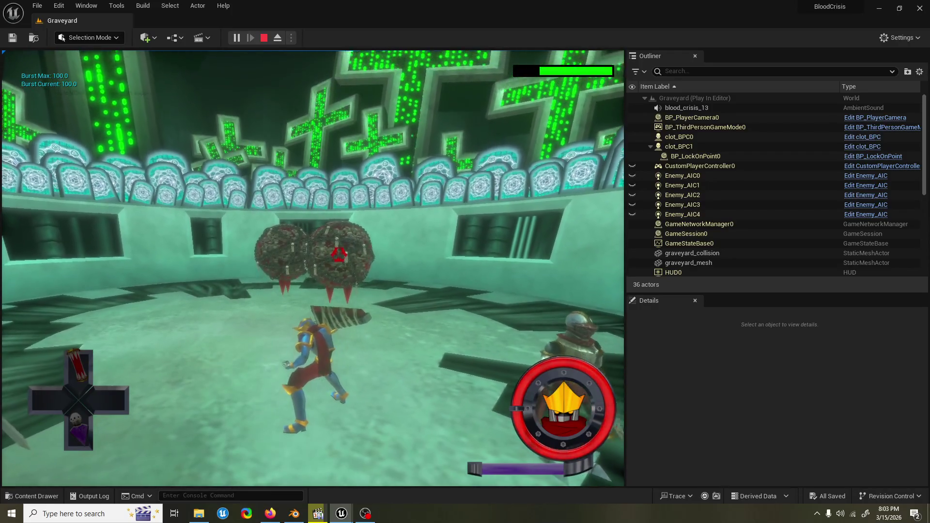
Step: Run slomo 0.2 from the in-game console, fight briefly, then stop the play session
key("grave")
key("Up")
key("Return")
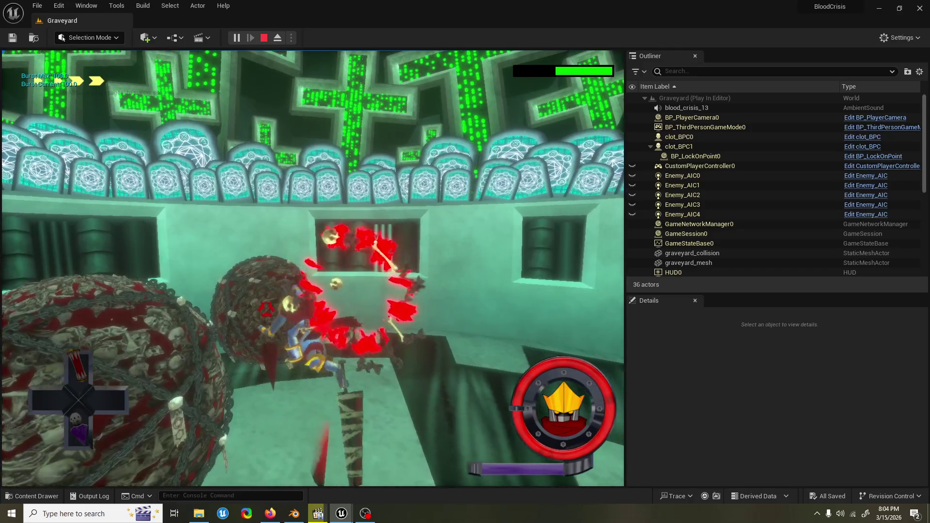
key("Escape")
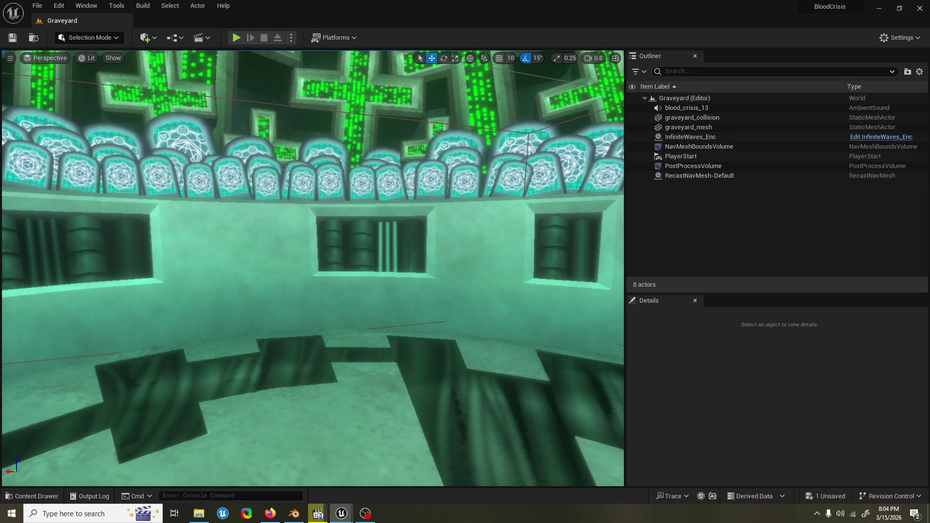
Step: Save the Graveyard level with Ctrl+S after the slow-motion test
key("ctrl+s")
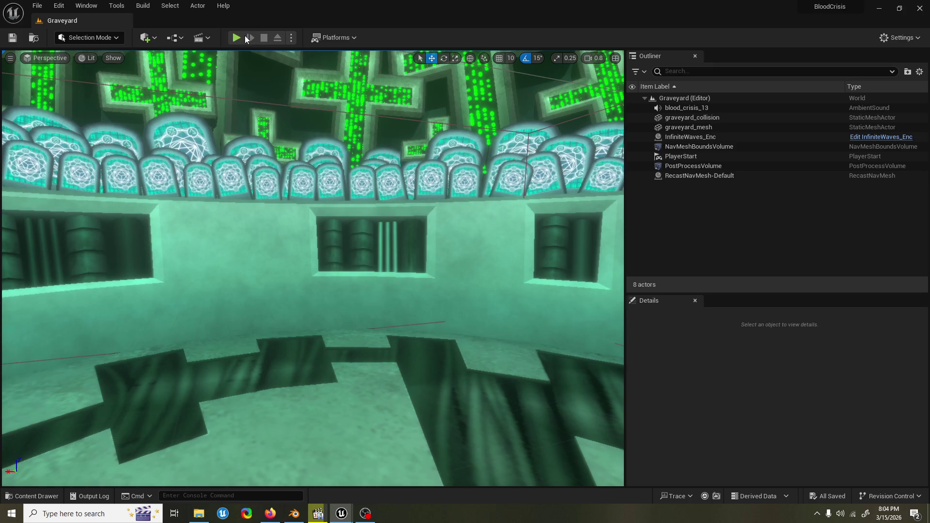
Step: Start a new play test and advance on the knight enemies, slashing at them
left_click(245, 36)
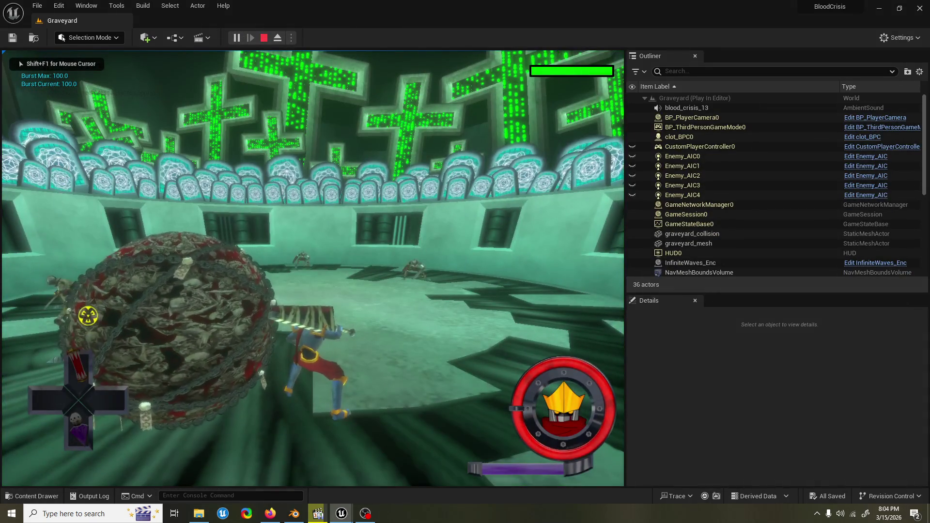
key("w")
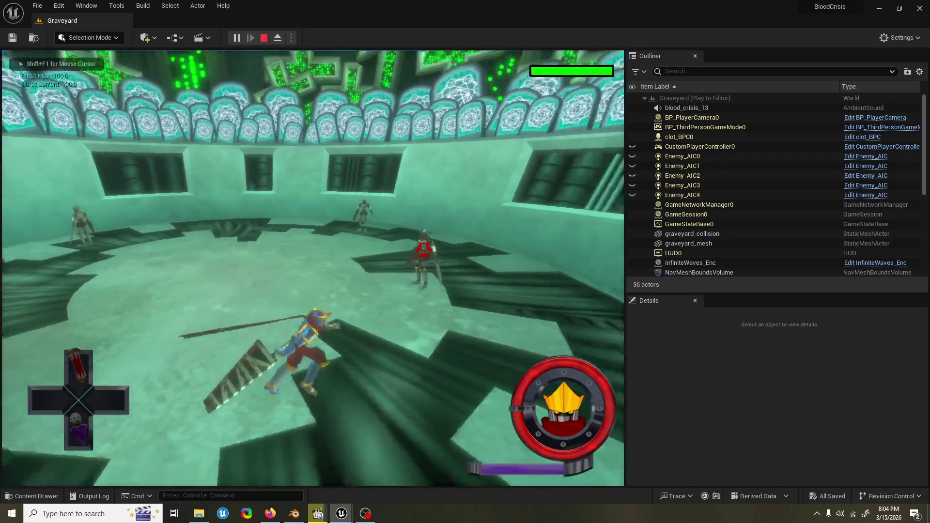
key("w")
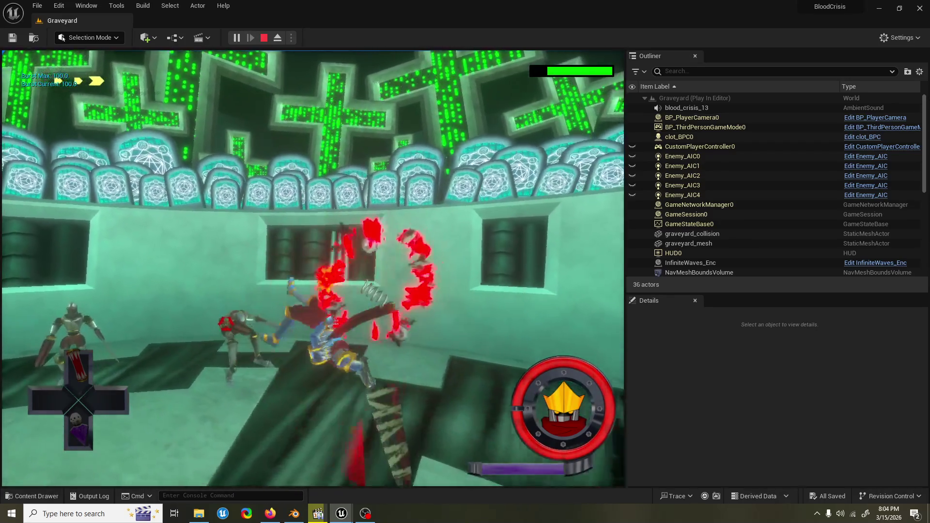
key("w")
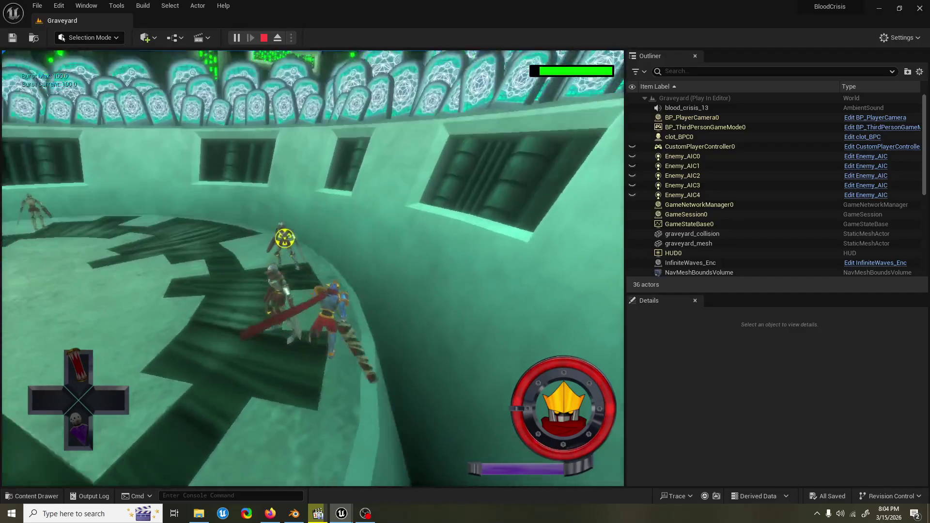
key("w")
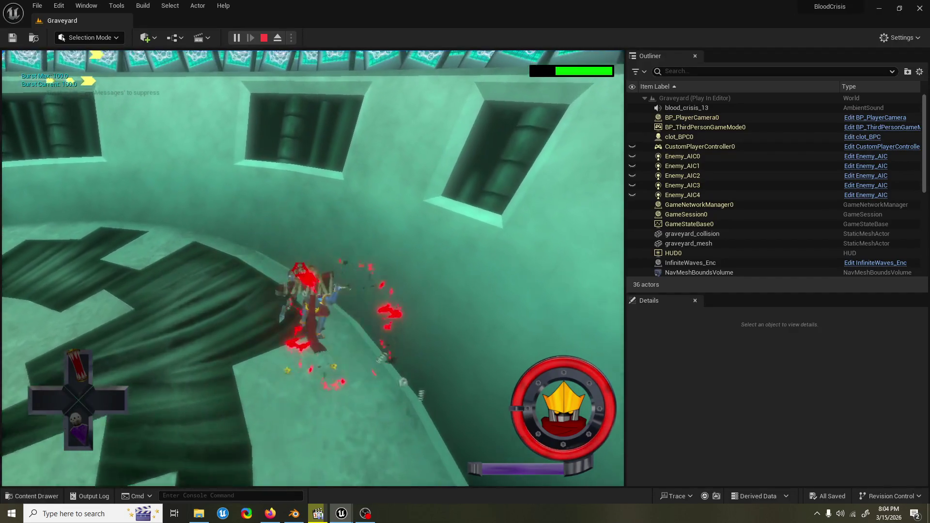
key("w")
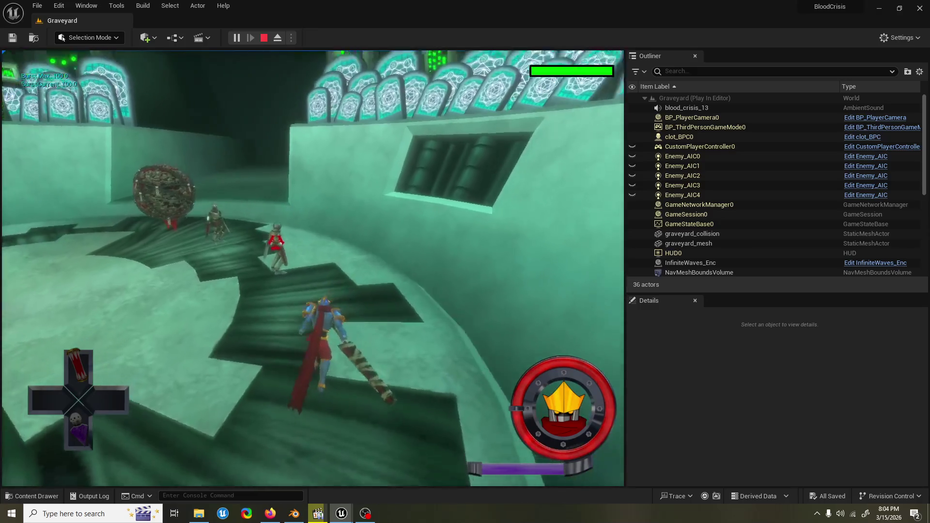
key("w")
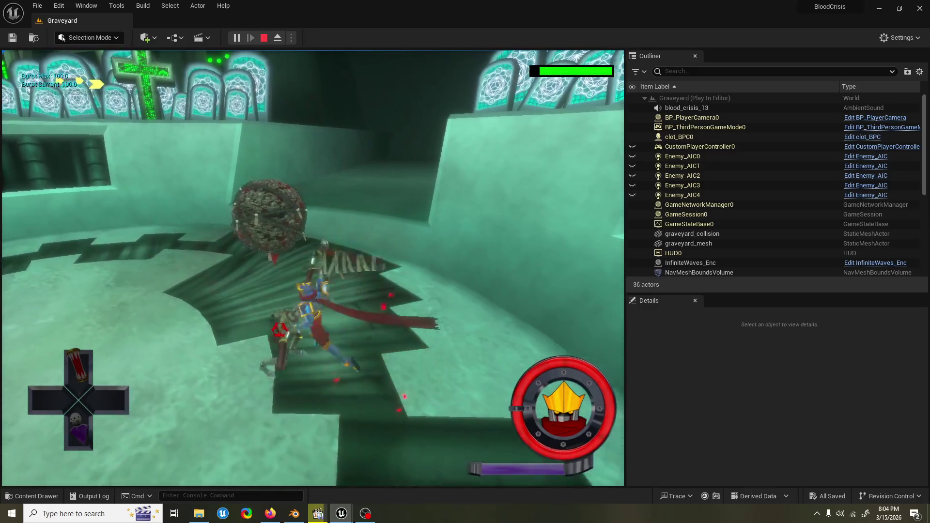
key("w")
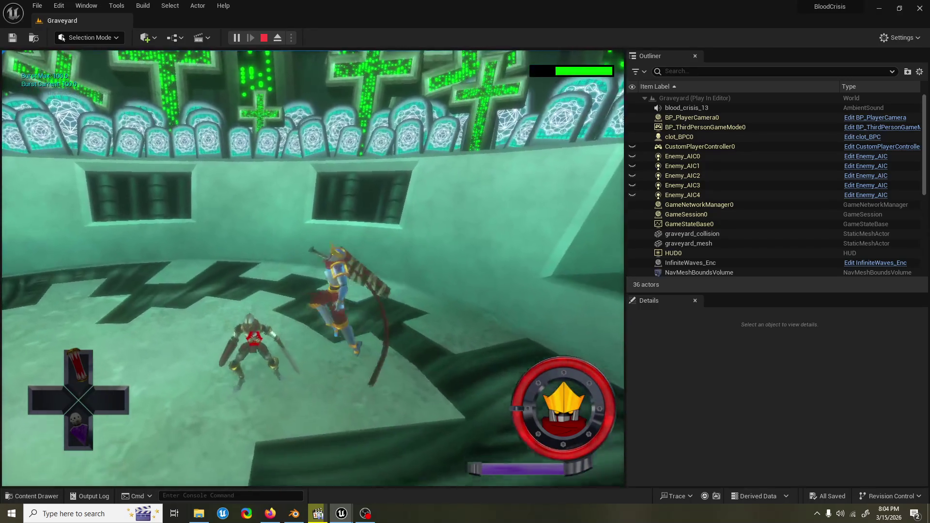
left_click(310, 267)
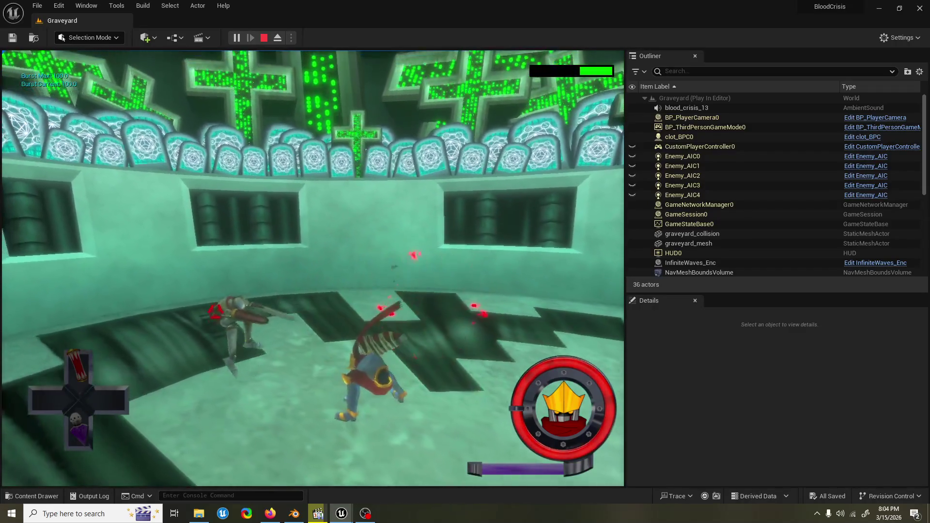
key("w")
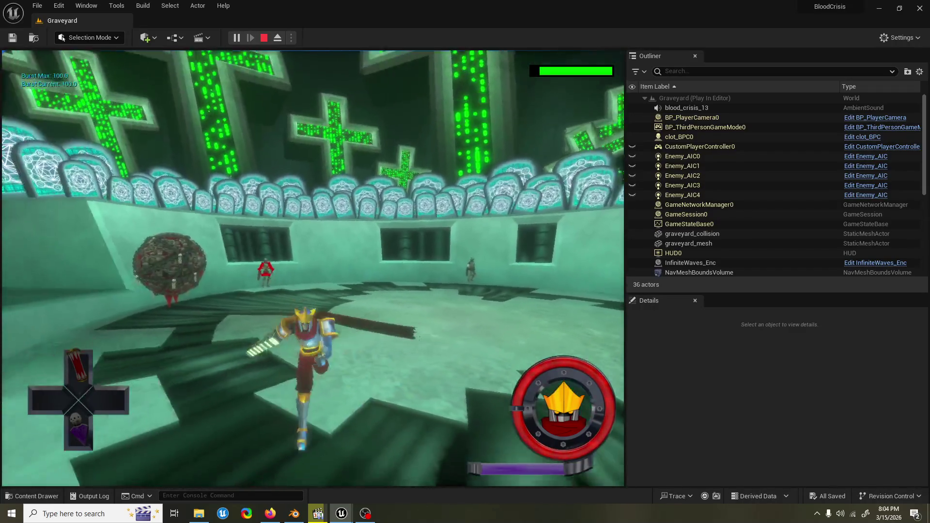
Step: Lock on to the sphere enemy and hit the knights with sword and burst attacks
key("Tab")
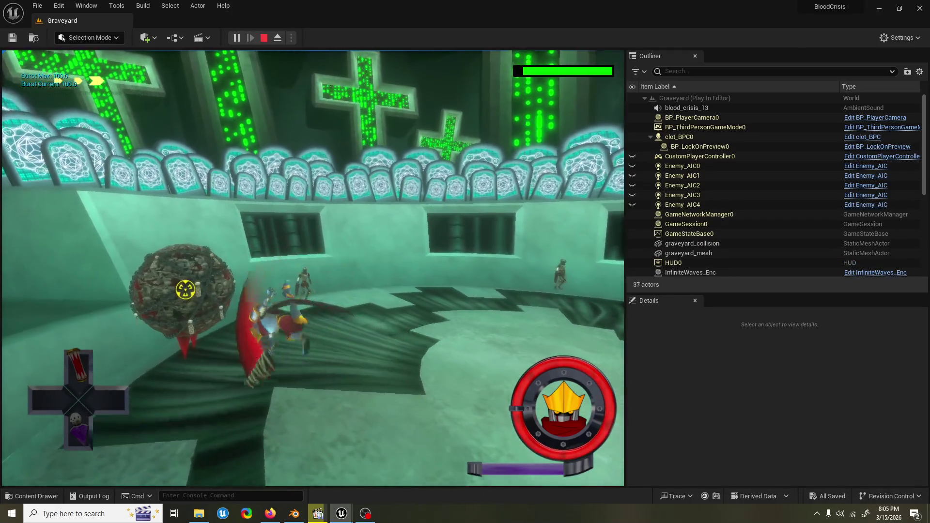
key("Tab")
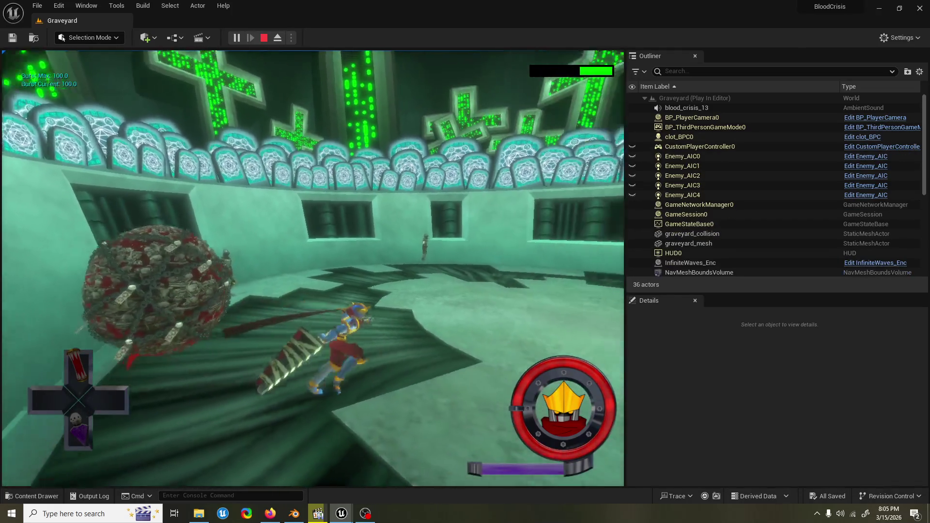
key("w")
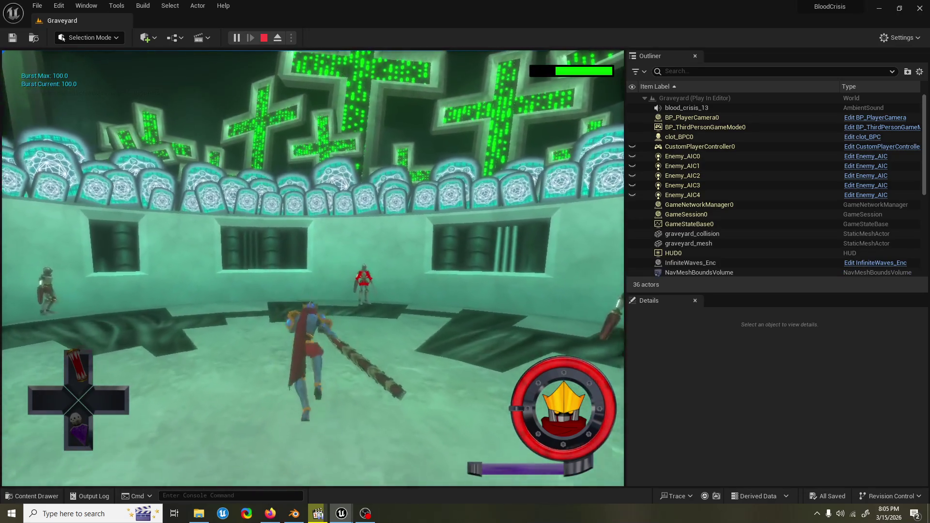
key("w")
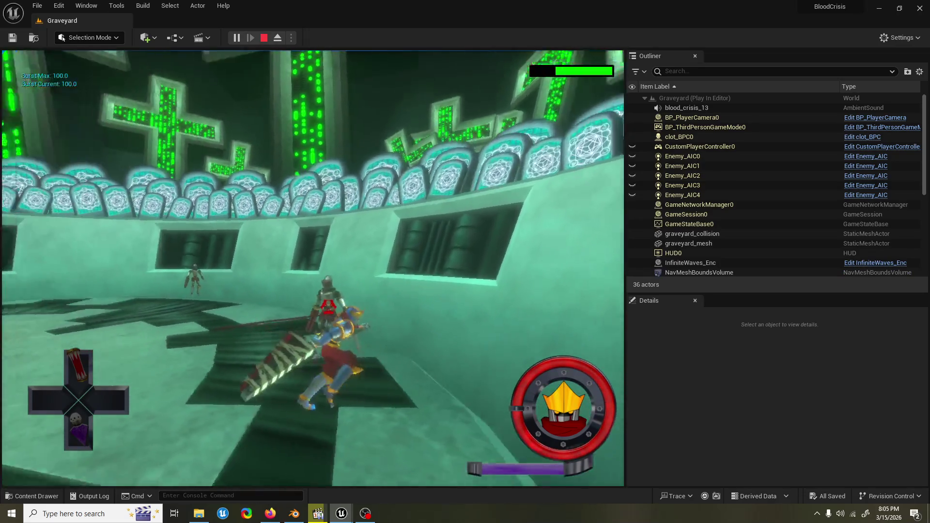
key("w")
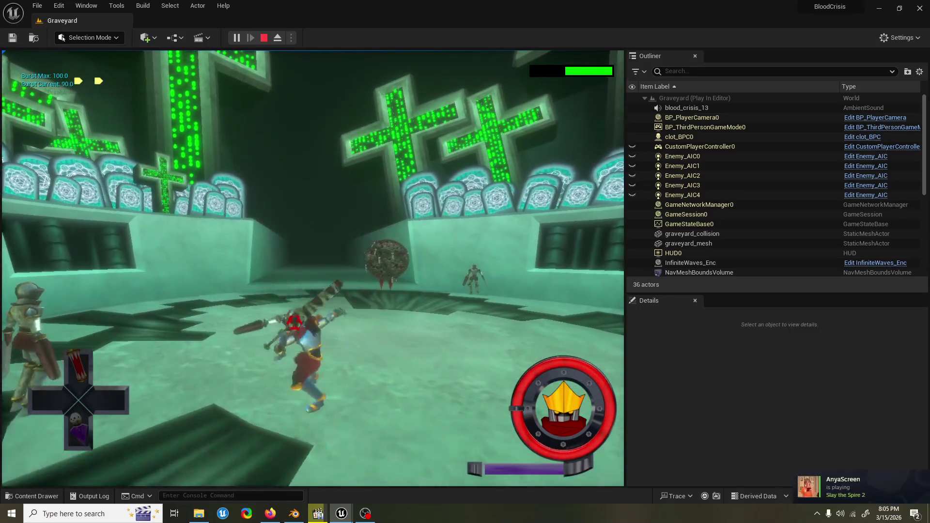
key("w")
key("w")
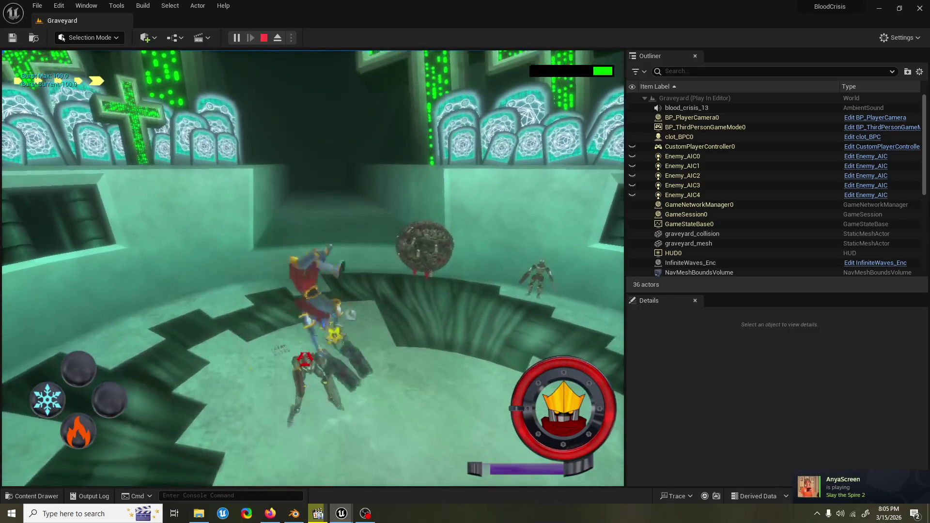
key("w")
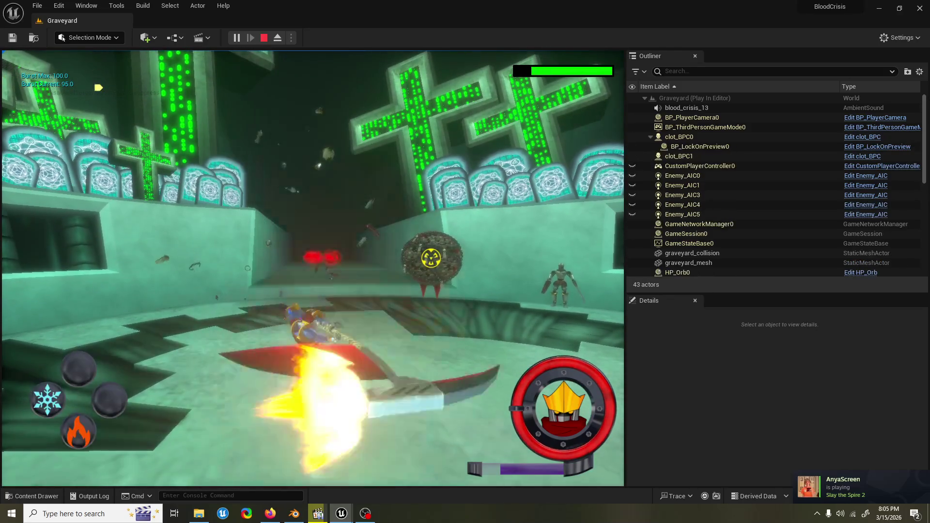
key("w")
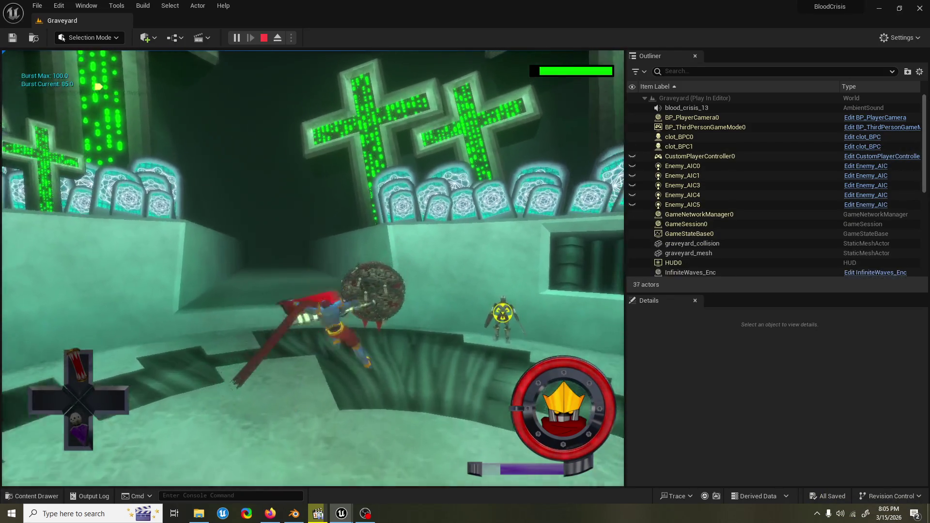
key("w")
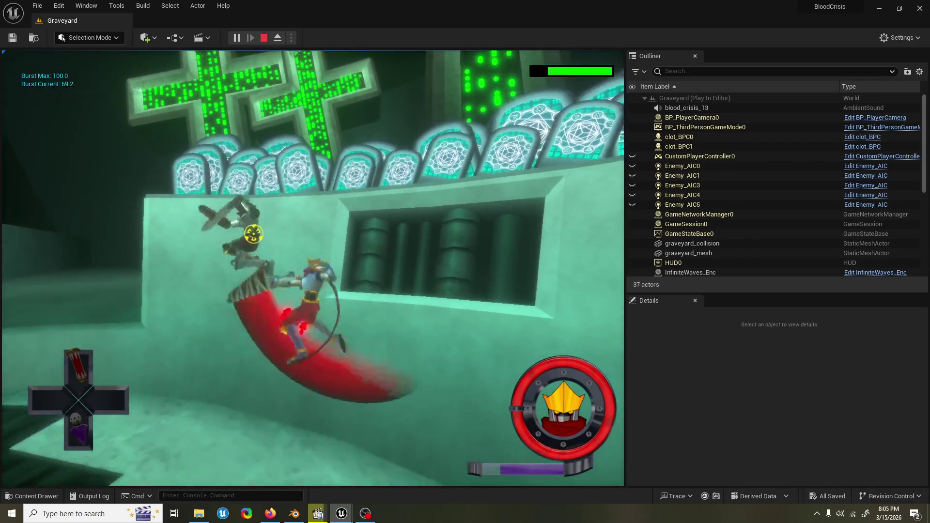
Step: Keep attacking the enemies around the spiked ball near the crosses
key("w")
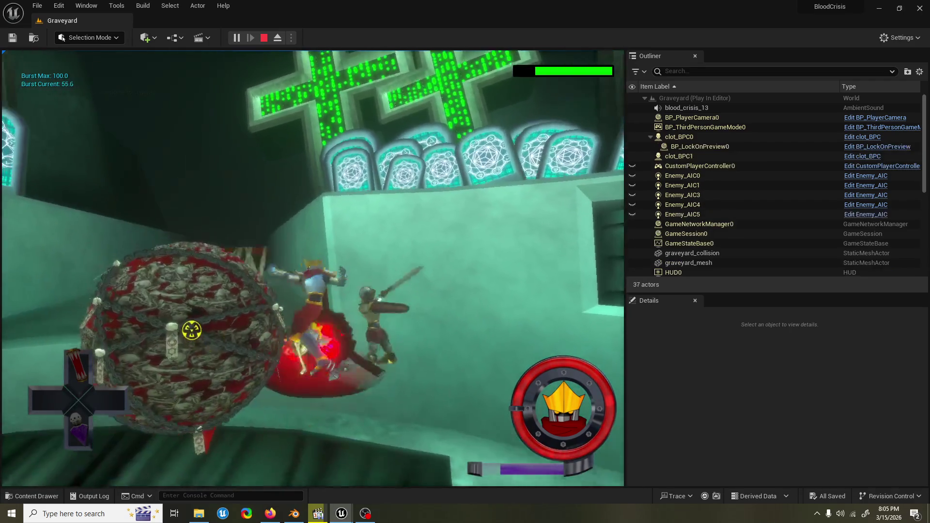
key("w")
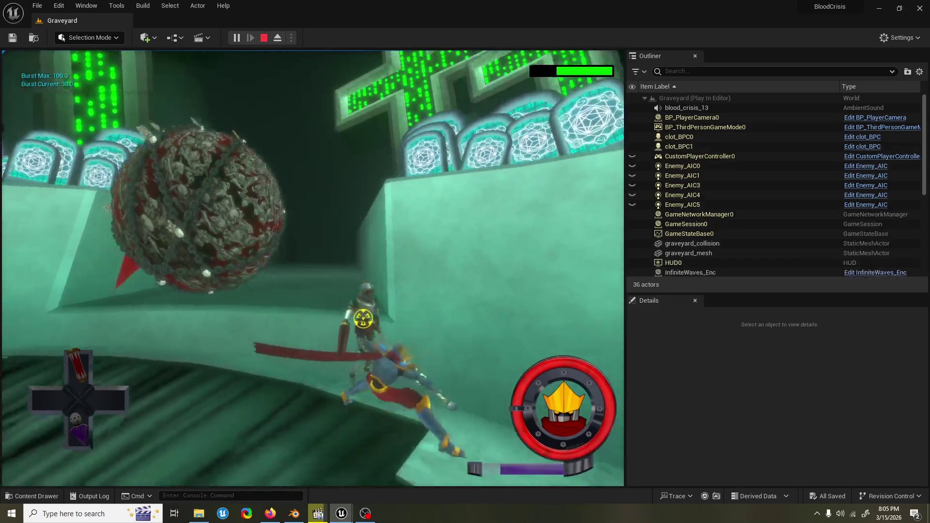
key("w")
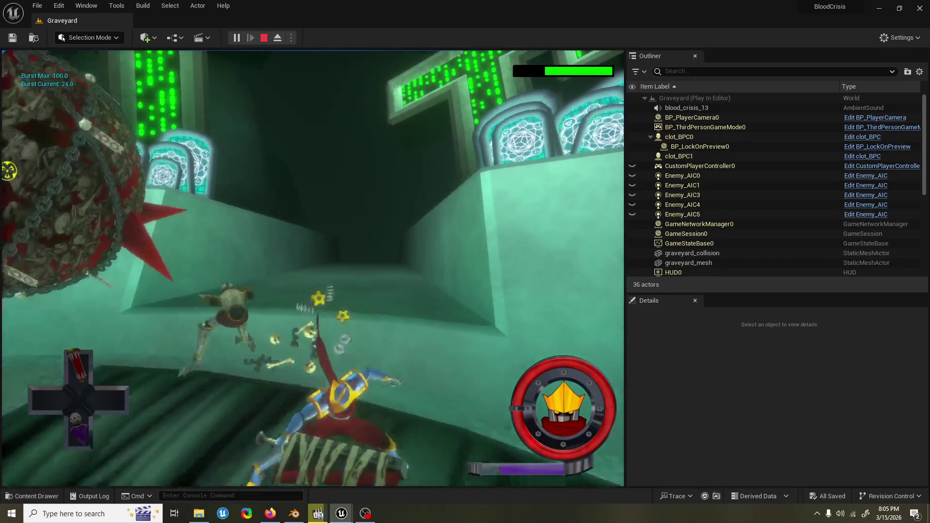
key("w")
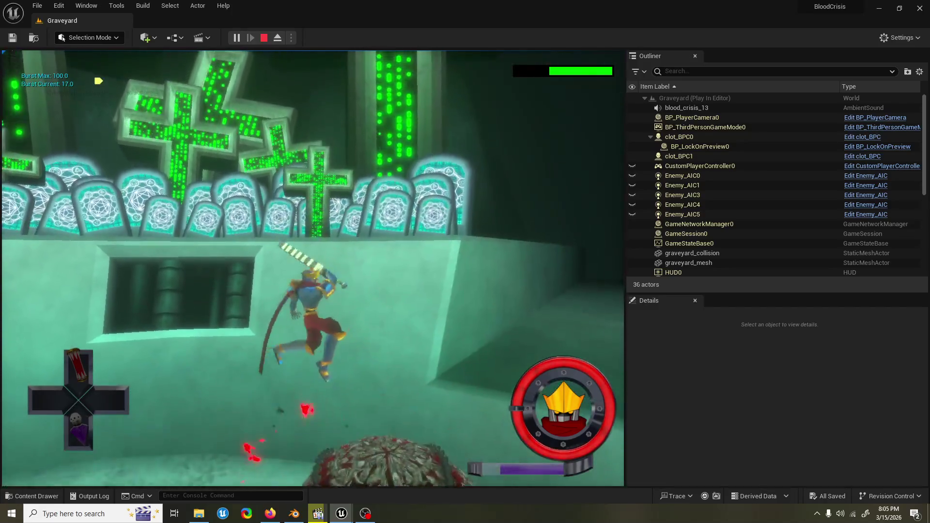
key("w")
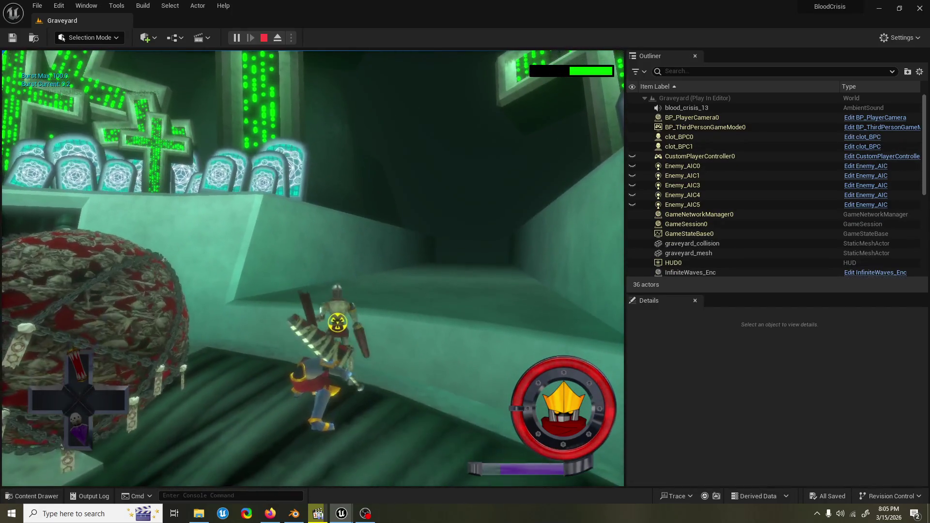
key("w")
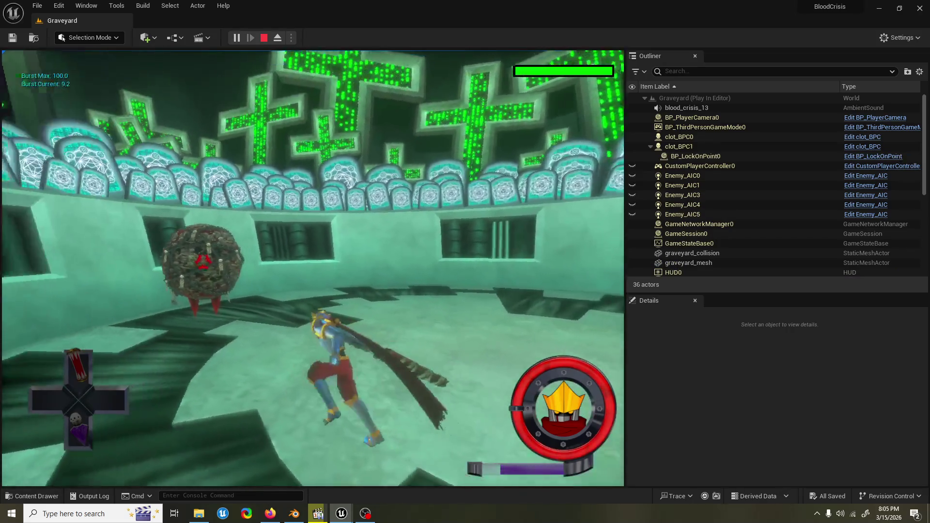
key("w")
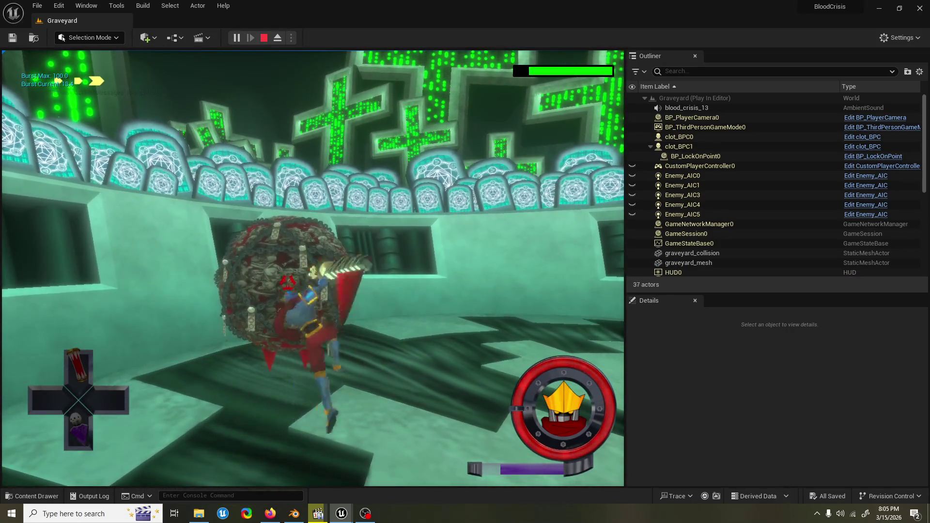
key("w")
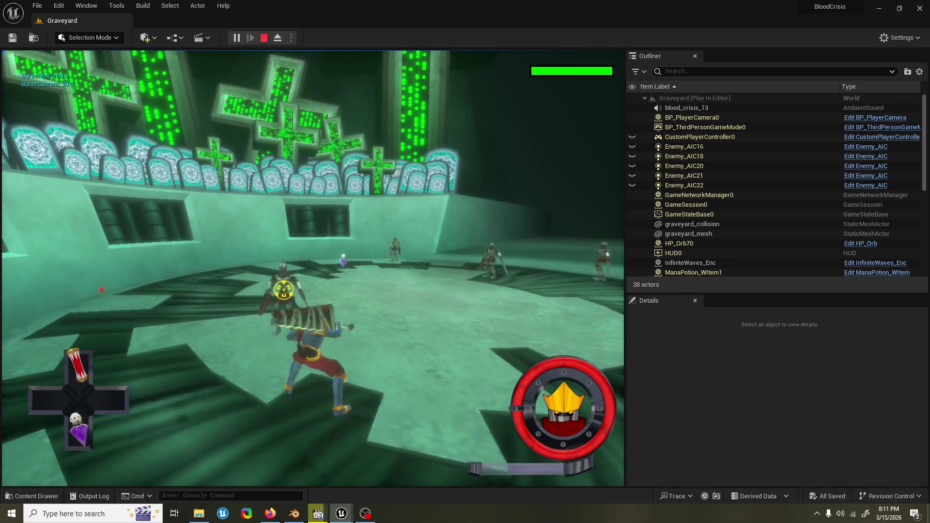
Step: End the running Graveyard play session with Esc
key("Escape")
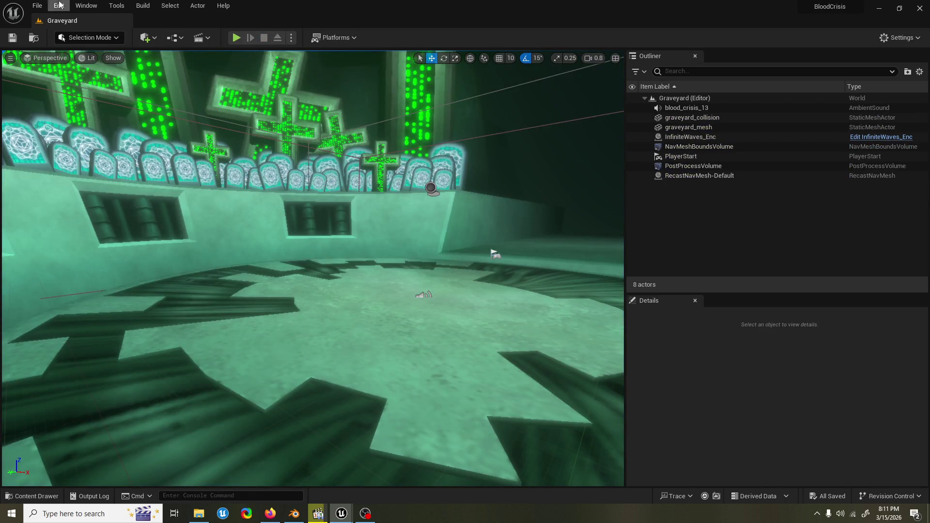
Step: Check File > Recent Levels without choosing one, then start a fresh Graveyard play test
left_click(38, 5)
mouse_move(95, 68)
key("Escape")
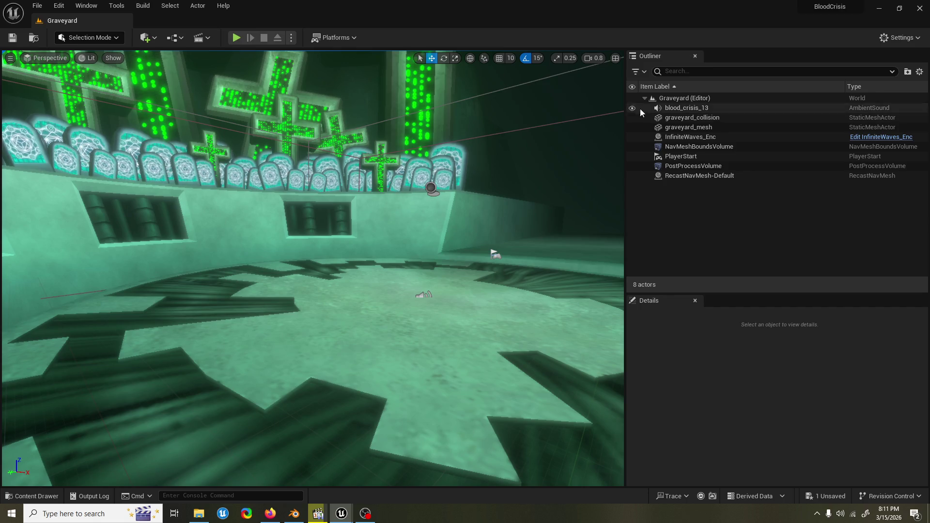
left_click(237, 39)
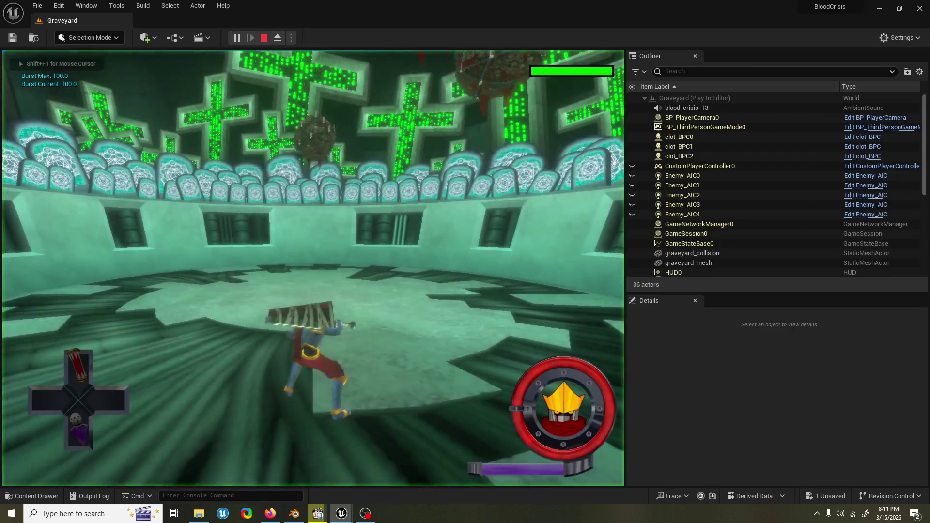
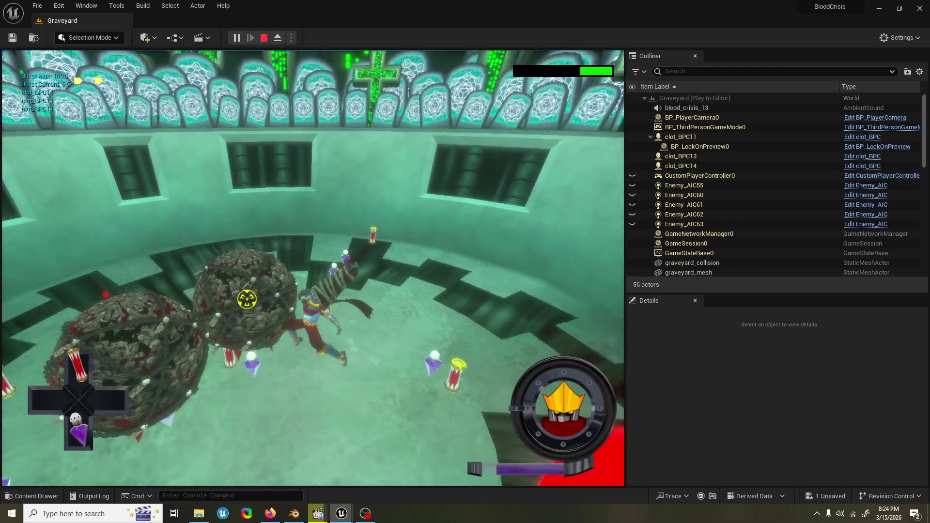
Step: Stop the Graveyard playtest and switch away from the Unreal editor
key("Escape")
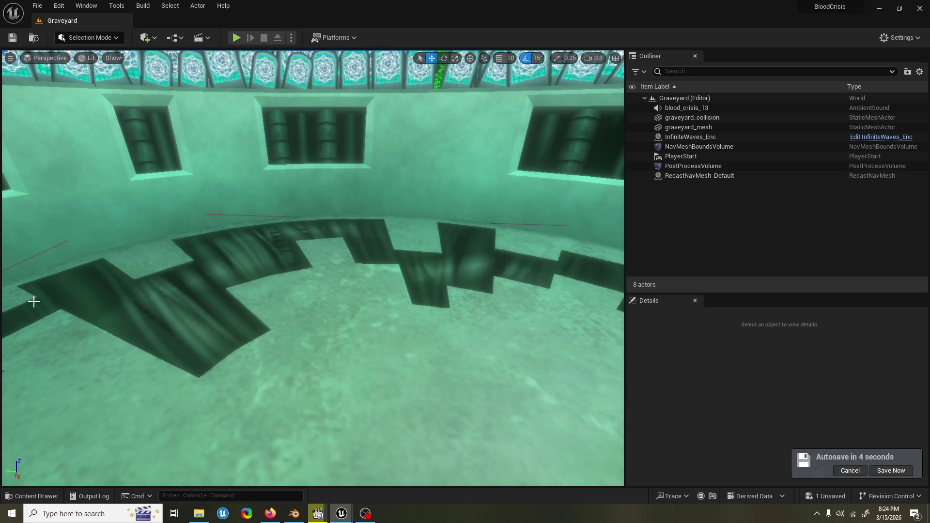
key("alt+Tab")
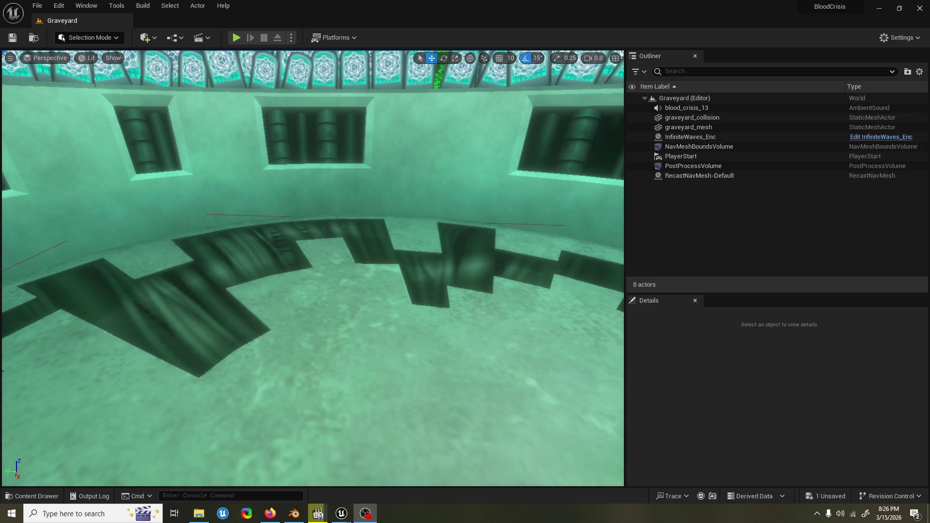
key("super")
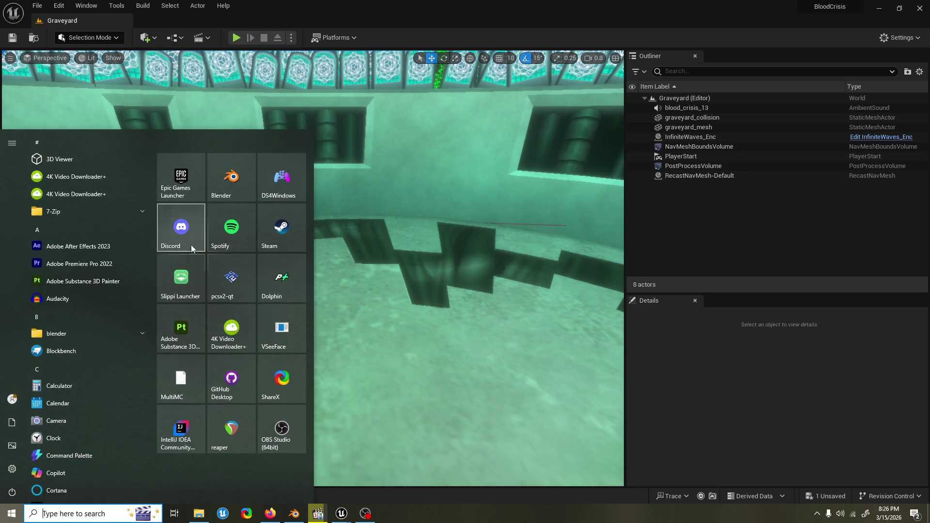
Step: Launch Discord from the Start menu's pinned apps
left_click(203, 235)
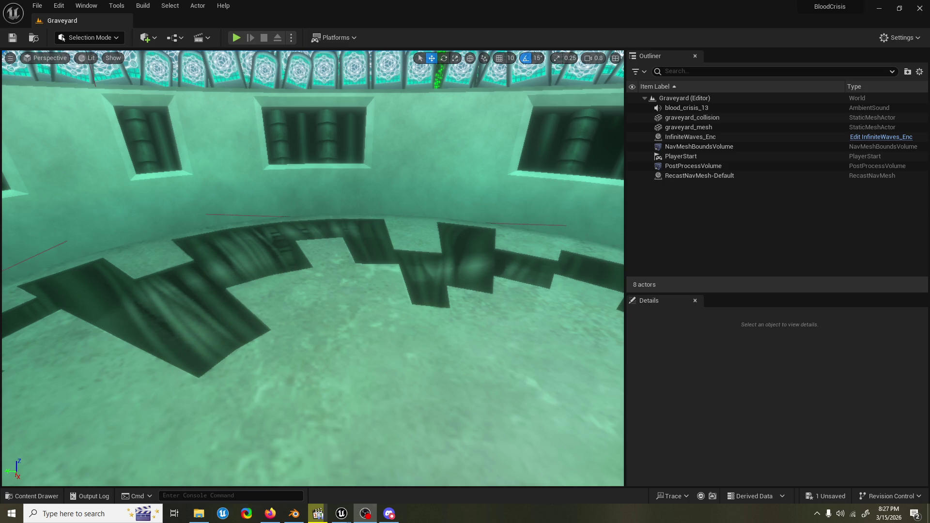
Step: Frame the arena wall under the green crosses, then start a Graveyard playtest
left_click_drag(310, 272, 310, 310)
left_click_drag(343, 368, 343, 386)
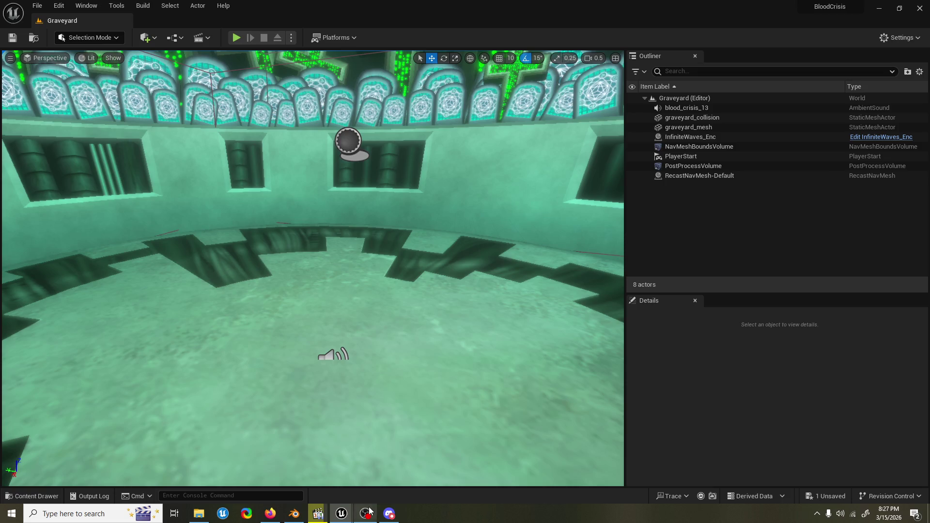
mouse_move(342, 513)
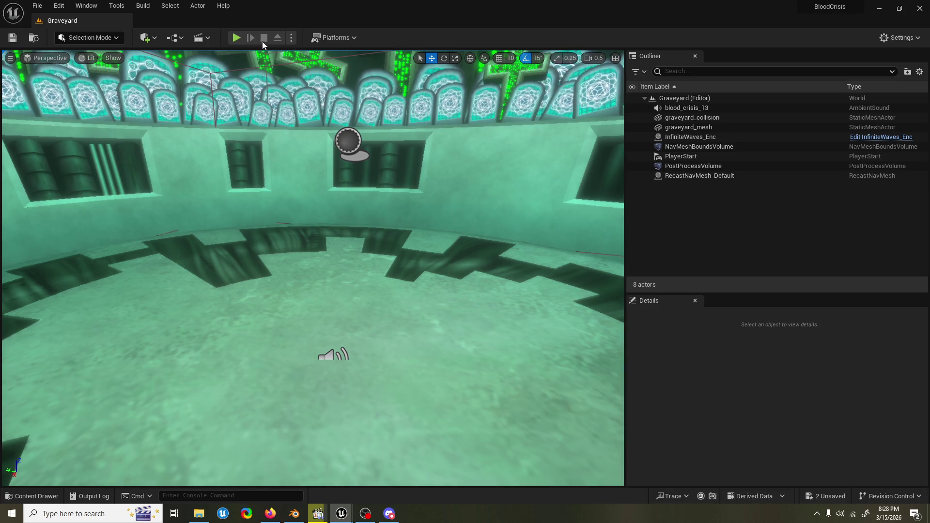
left_click(237, 38)
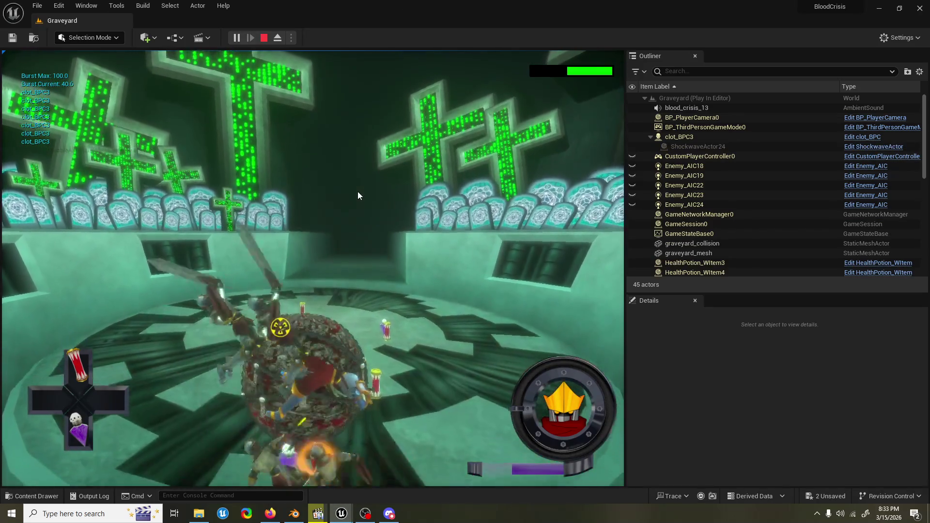
Step: End the Play-In-Editor session so the Graveyard level shows its 8 actors
key("Escape")
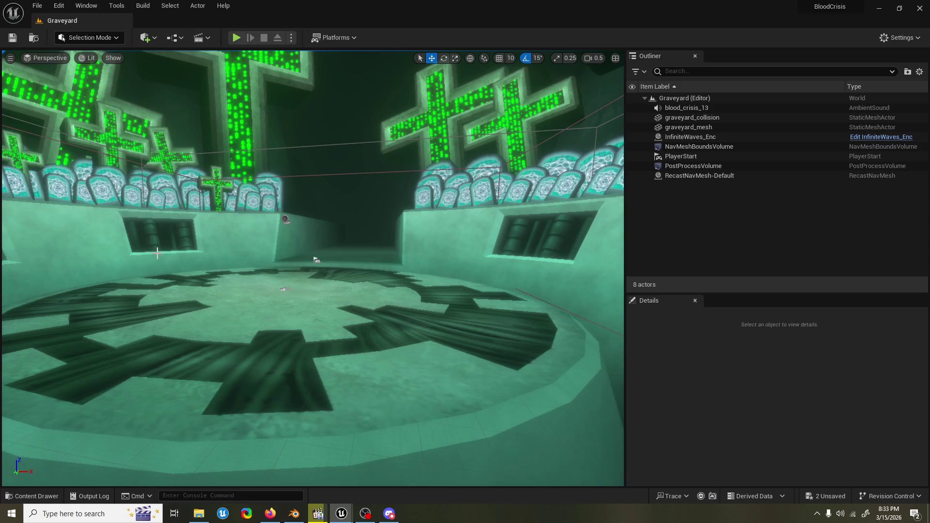
Step: Start another Graveyard playtest and run the character into the enemy waves
mouse_move(340, 514)
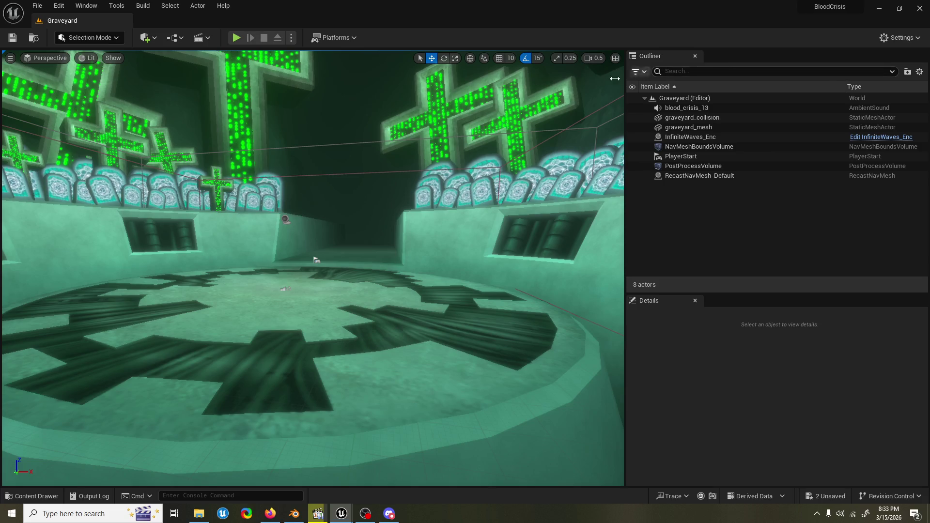
left_click(237, 38)
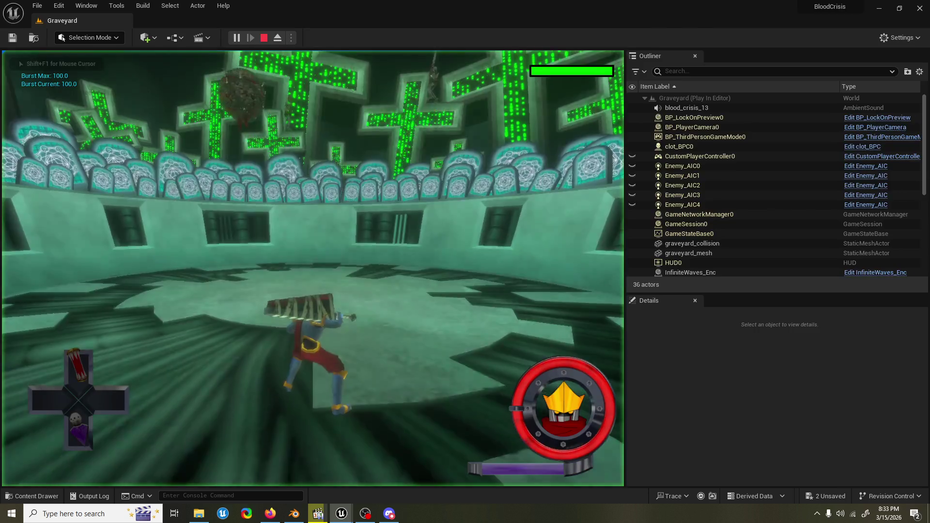
key("w")
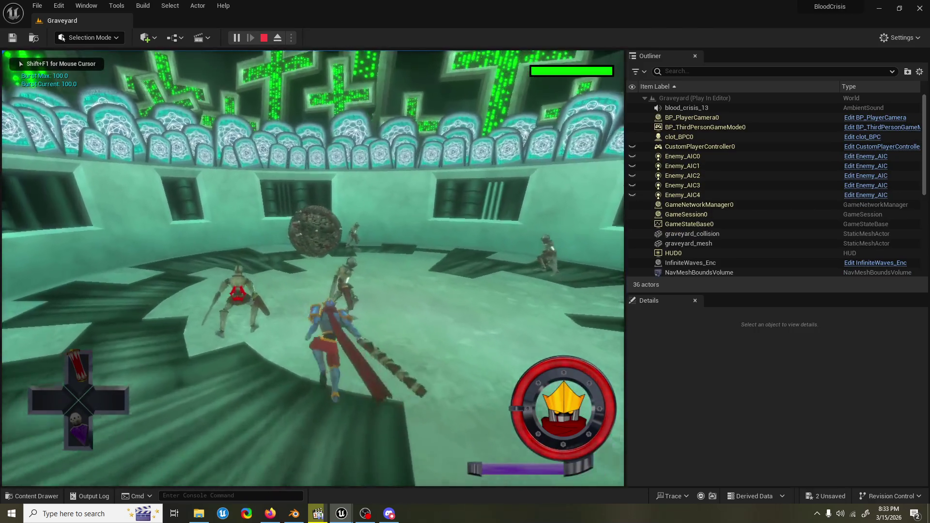
key("w")
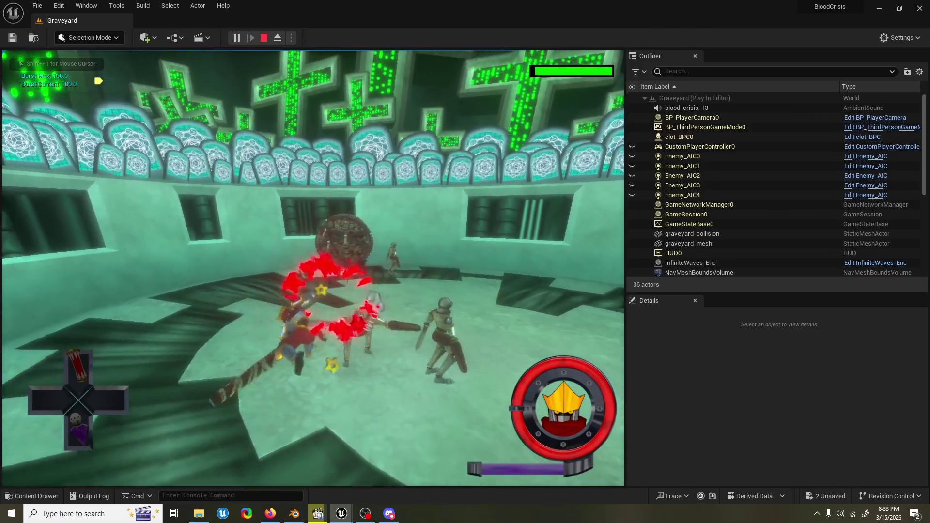
key("w")
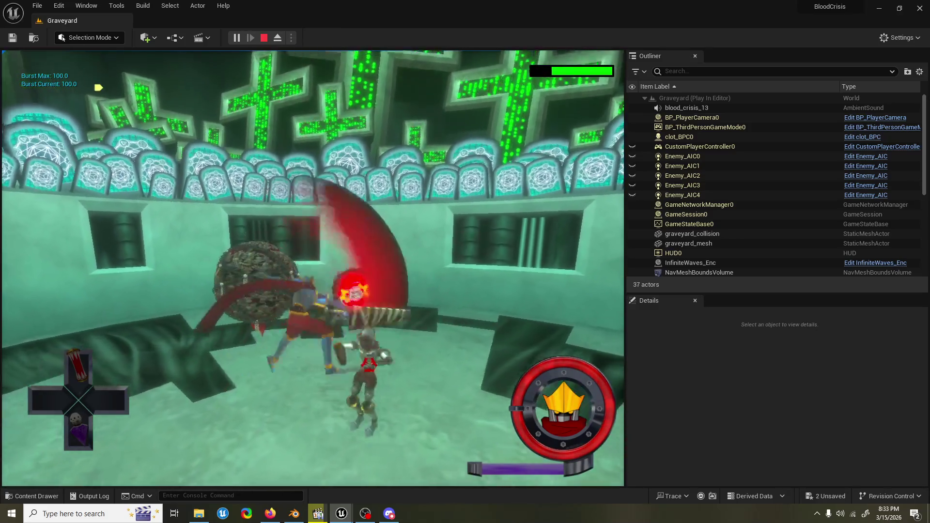
key("w")
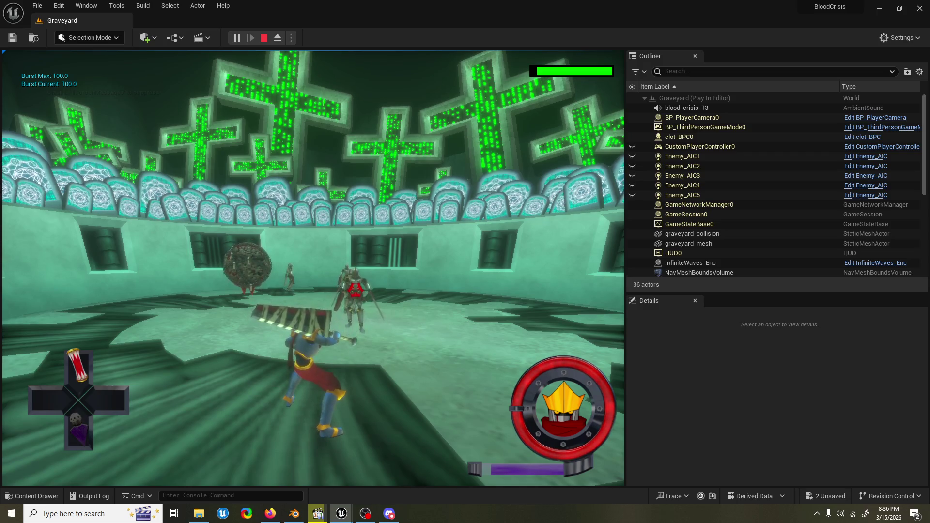
Step: Stop the playtest and restore the editor window to full screen
key("Escape")
double_click(452, 19)
double_click(452, 19)
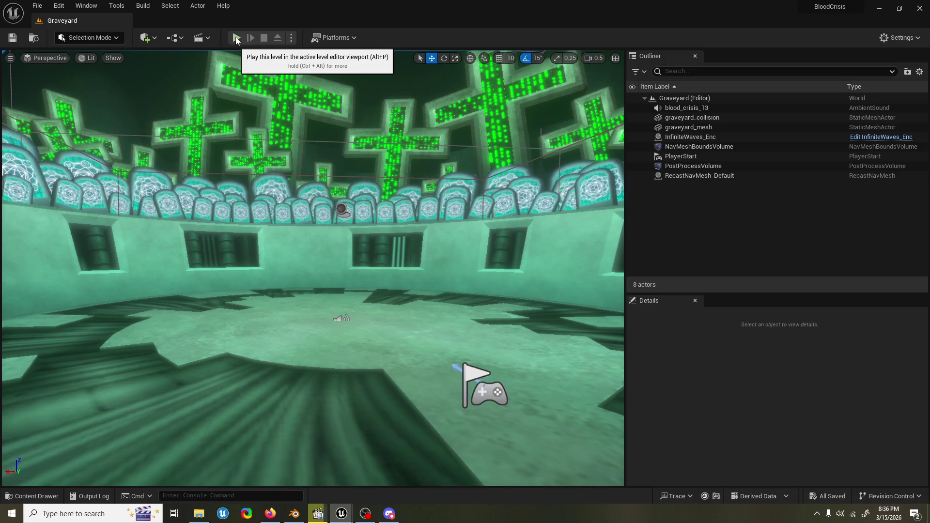
Step: Close the Unreal editor and launch Steam from the Start menu
left_click(921, 10)
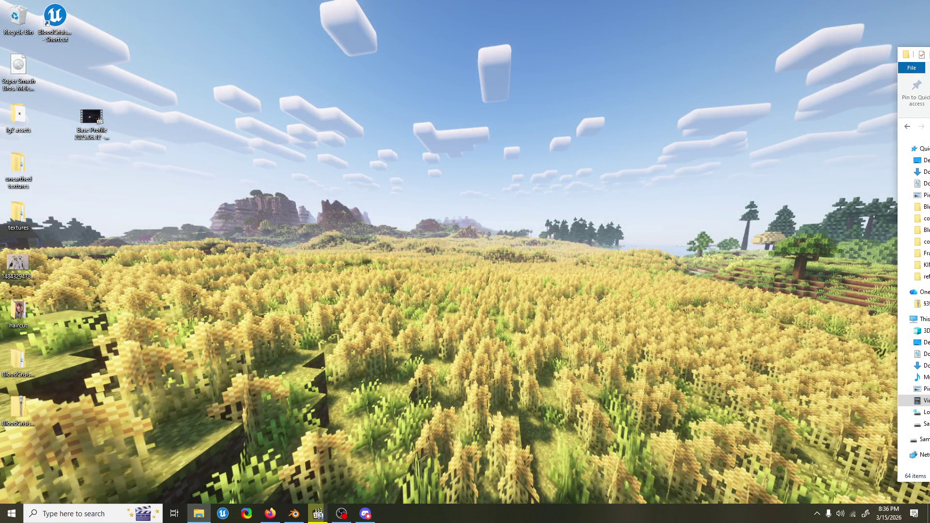
key("super")
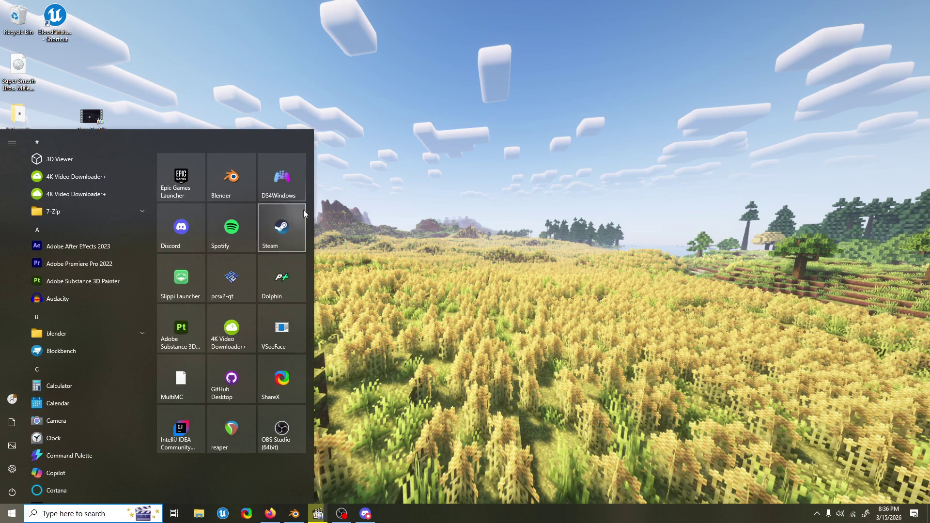
left_click(303, 212)
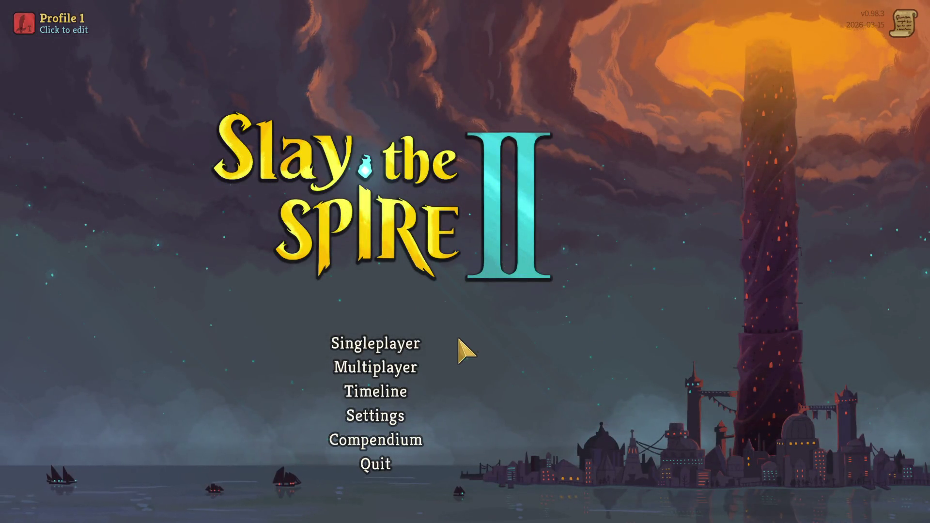
Step: Start a singleplayer standard run and preview the Regent, Defect and Ironclad
left_click(395, 343)
left_click(346, 334)
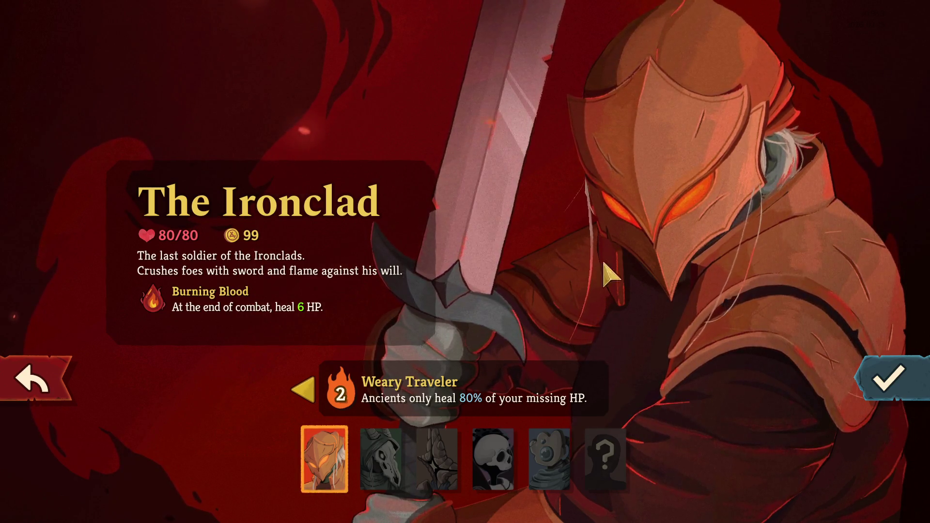
left_click(455, 433)
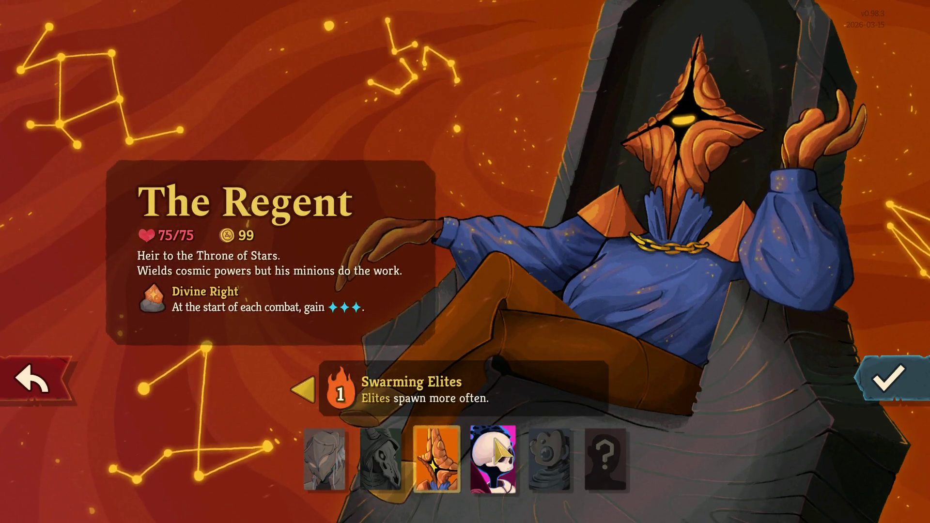
left_click(539, 450)
left_click(383, 455)
left_click(324, 458)
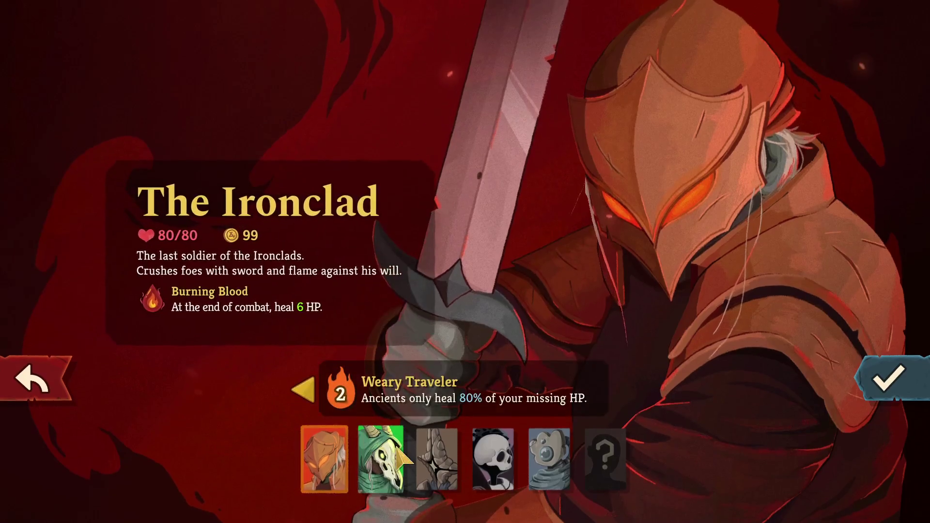
left_click(548, 458)
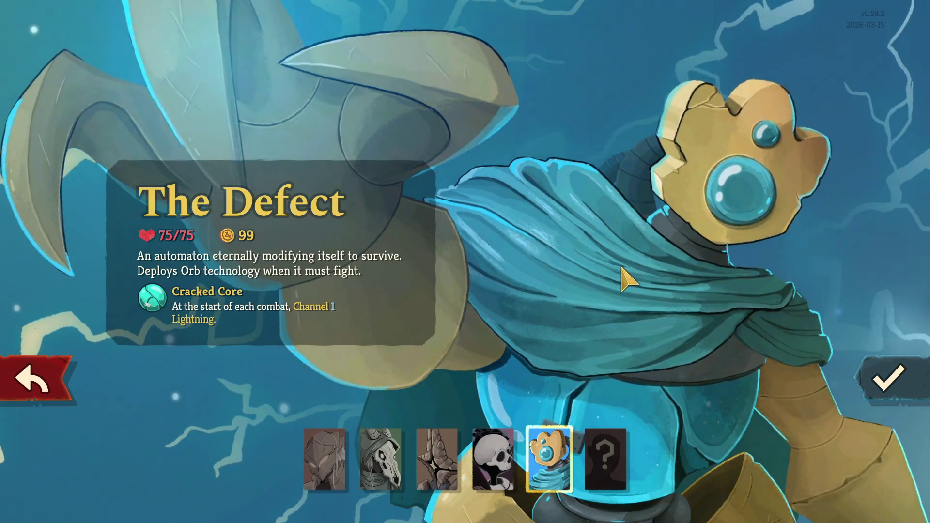
left_click(492, 458)
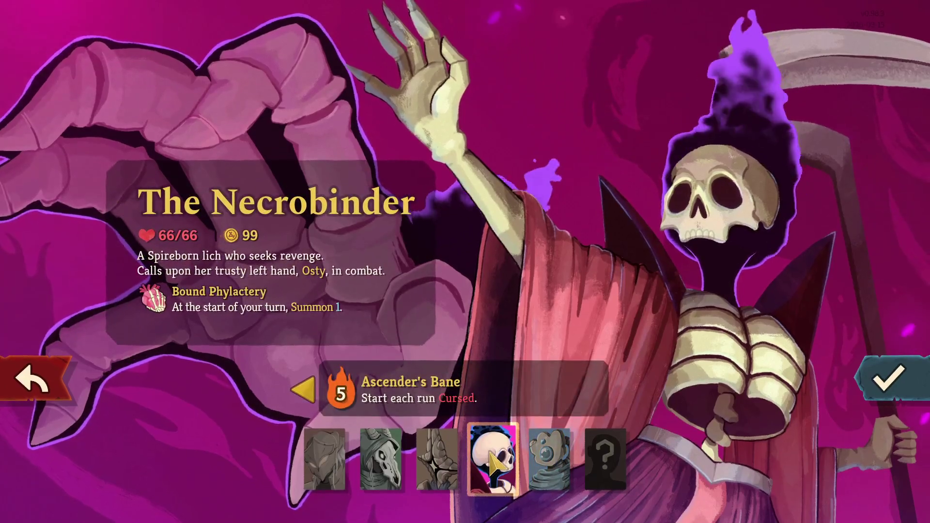
Step: Cycle through every character to compare their stats and starting relics
left_click(461, 458)
left_click(491, 457)
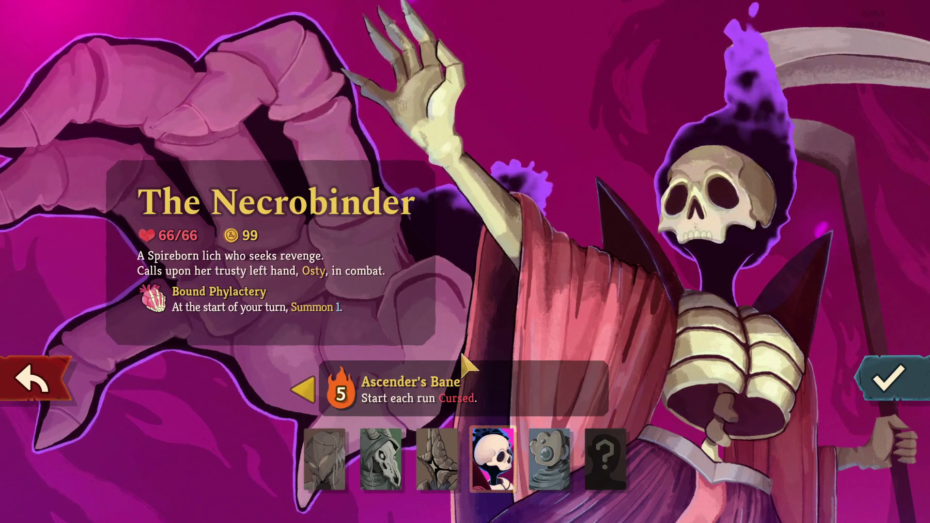
left_click(324, 457)
left_click(380, 457)
left_click(436, 458)
left_click(547, 453)
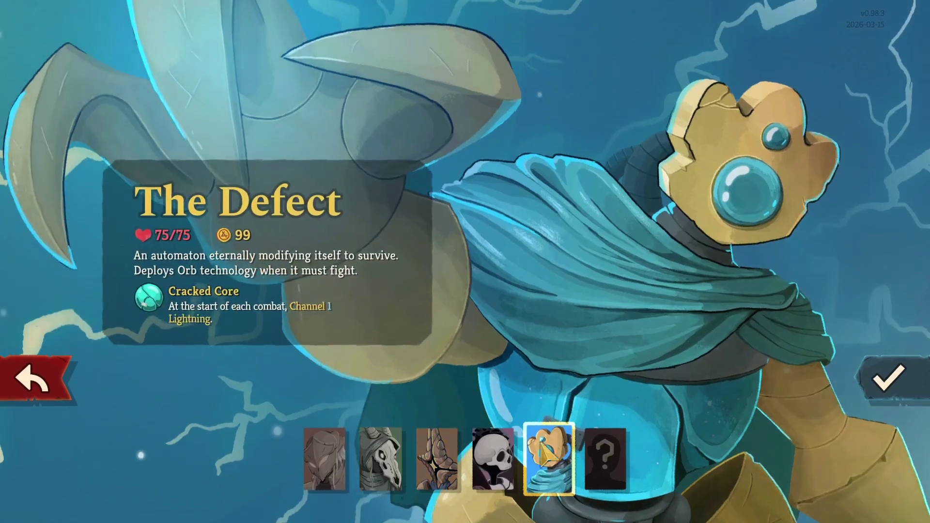
left_click(491, 458)
left_click(436, 458)
left_click(380, 457)
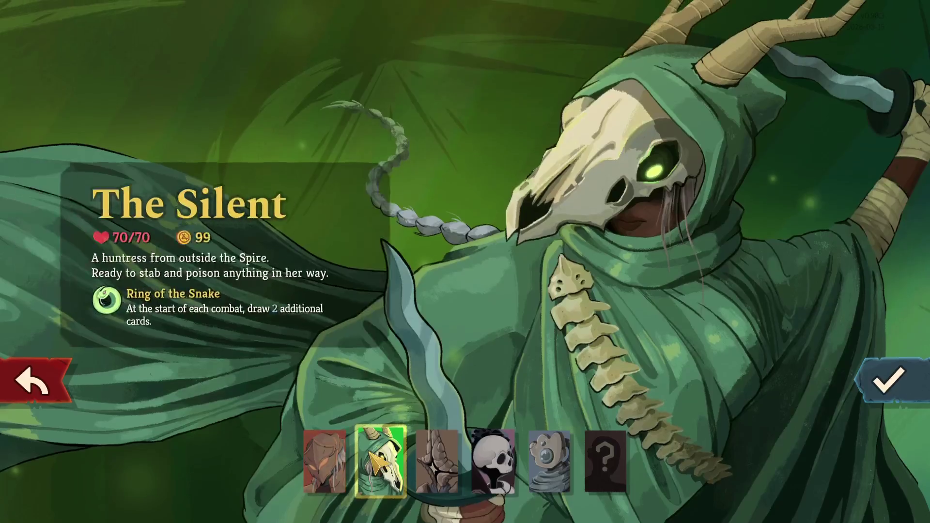
left_click(436, 458)
left_click(494, 458)
Step: Check the Ironclad once more, then pick the Necrobinder and begin the run
key("Right")
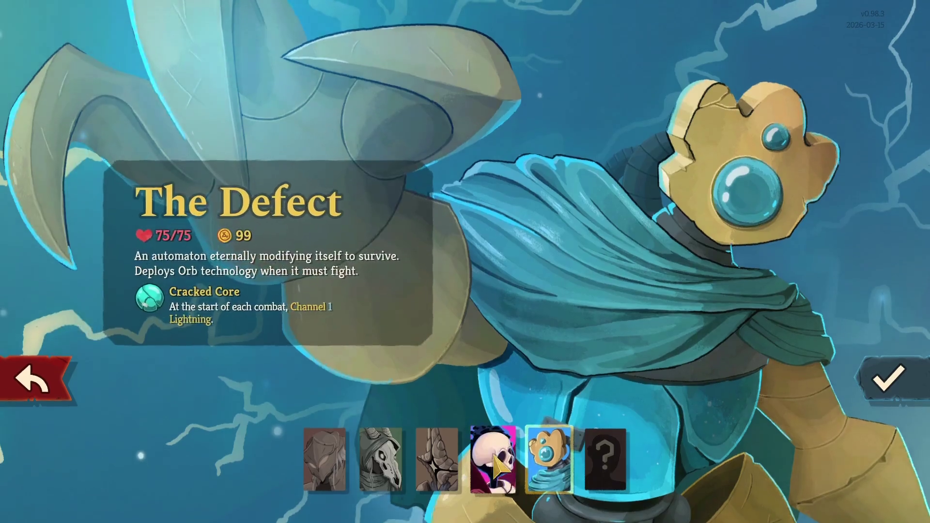
left_click(436, 457)
left_click(380, 458)
left_click(324, 460)
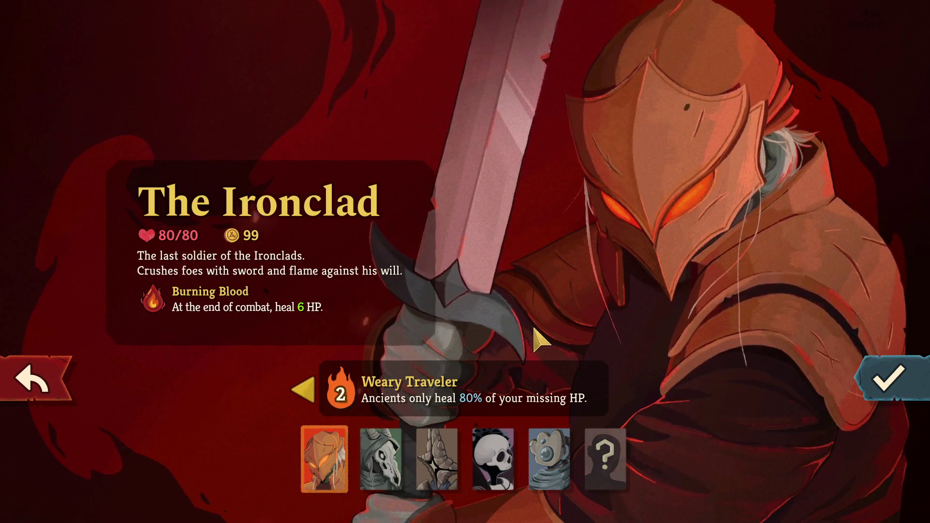
left_click(493, 458)
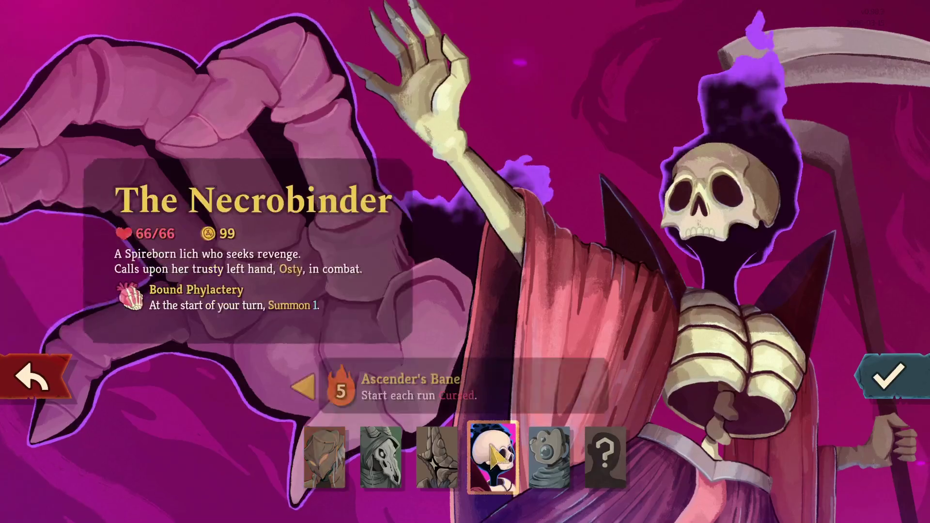
left_click(889, 377)
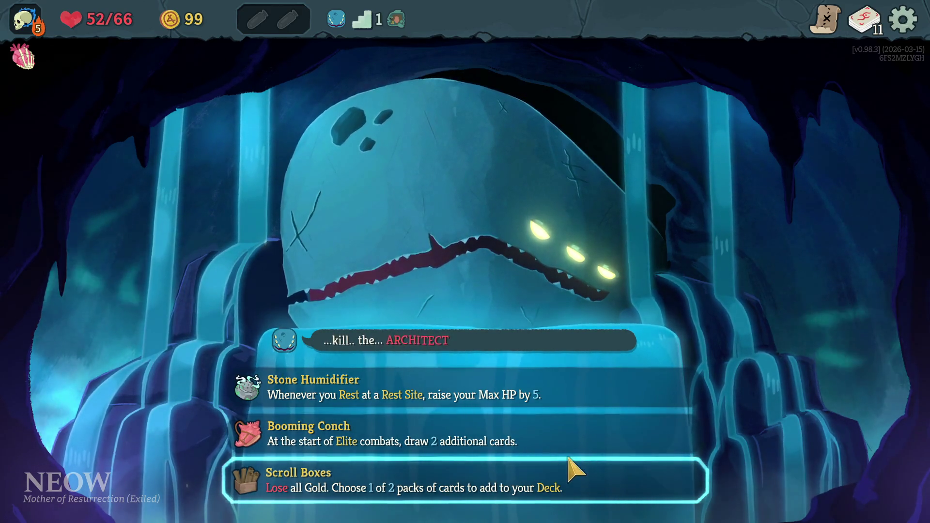
Step: Take Scroll Boxes for all gold, compare both packs, and keep the Debilitate pack
left_click(478, 486)
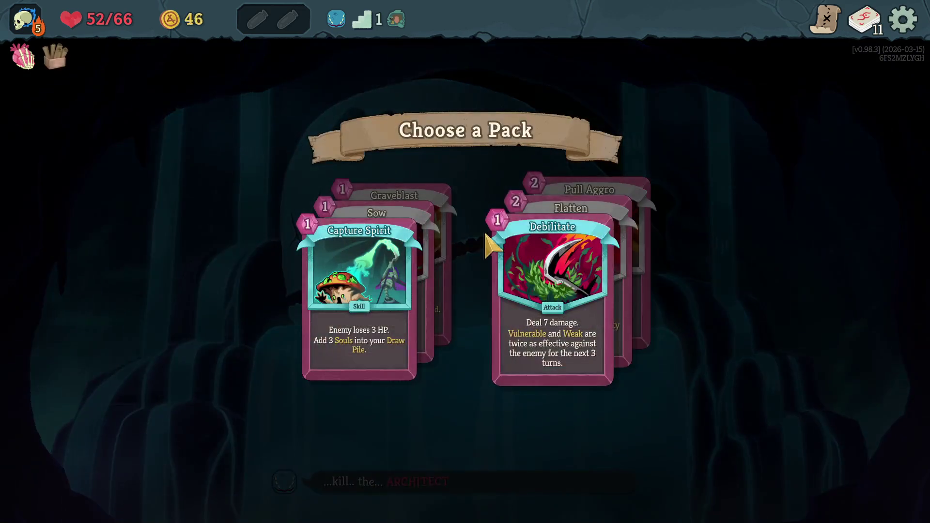
left_click(617, 274)
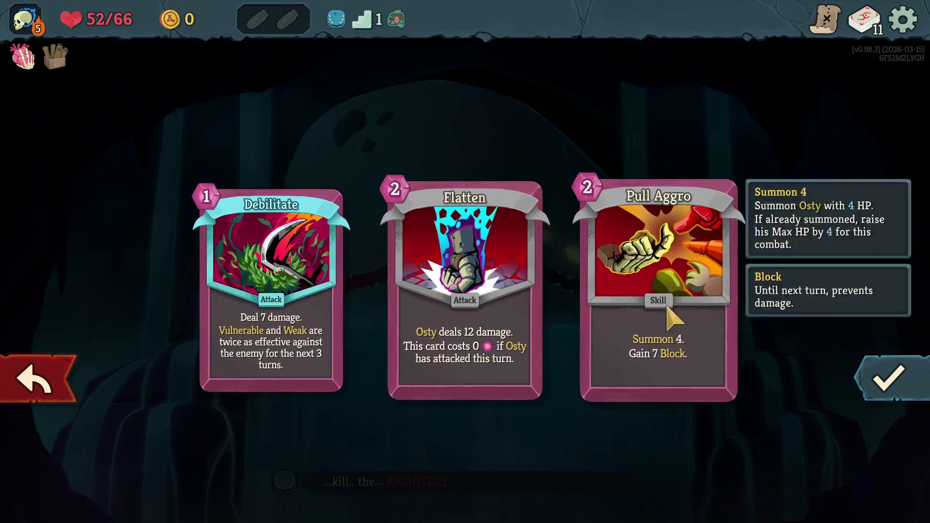
left_click(35, 380)
left_click(364, 327)
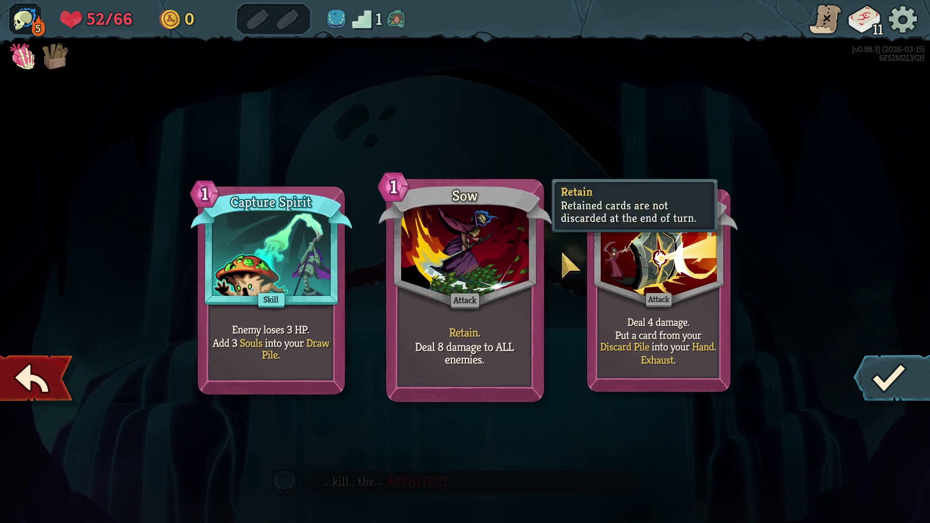
left_click(53, 378)
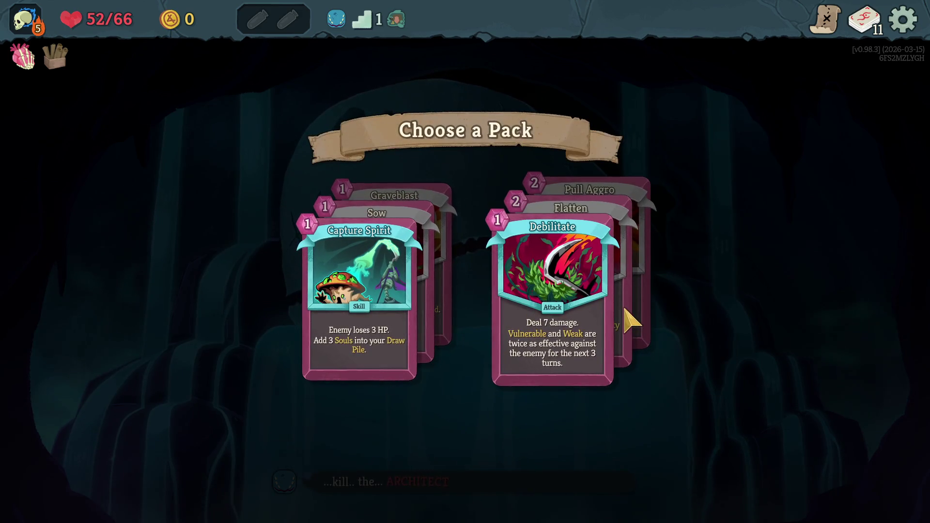
left_click(620, 319)
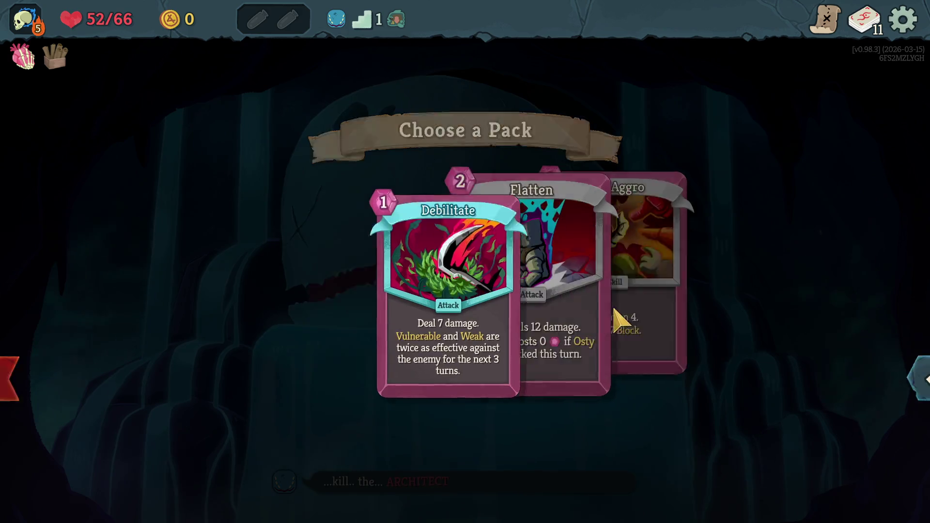
left_click(891, 384)
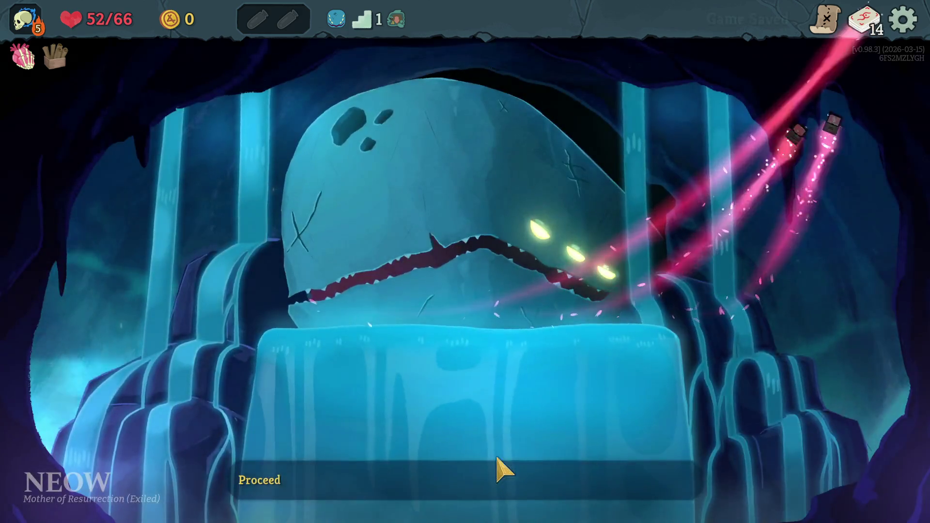
Step: Leave Neow and travel to the first enemy node on the map
left_click(498, 471)
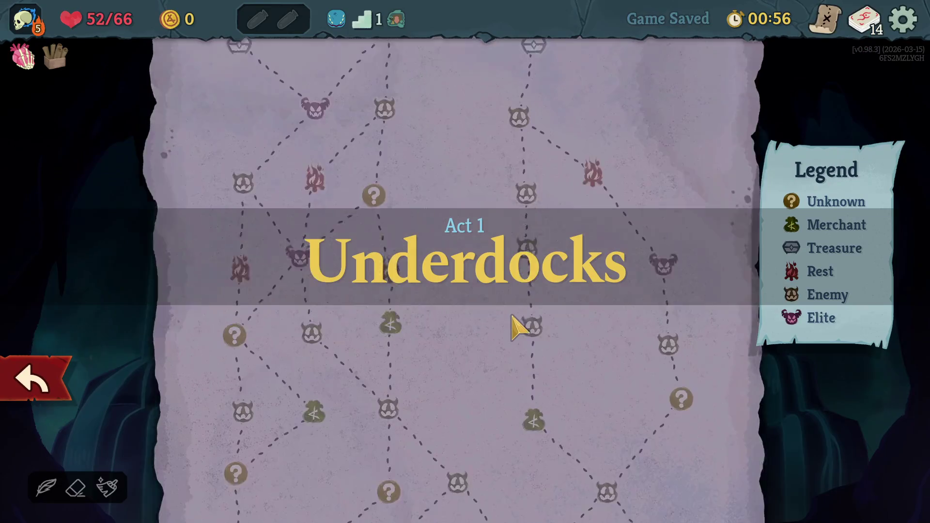
scroll(515, 330, "up", 5)
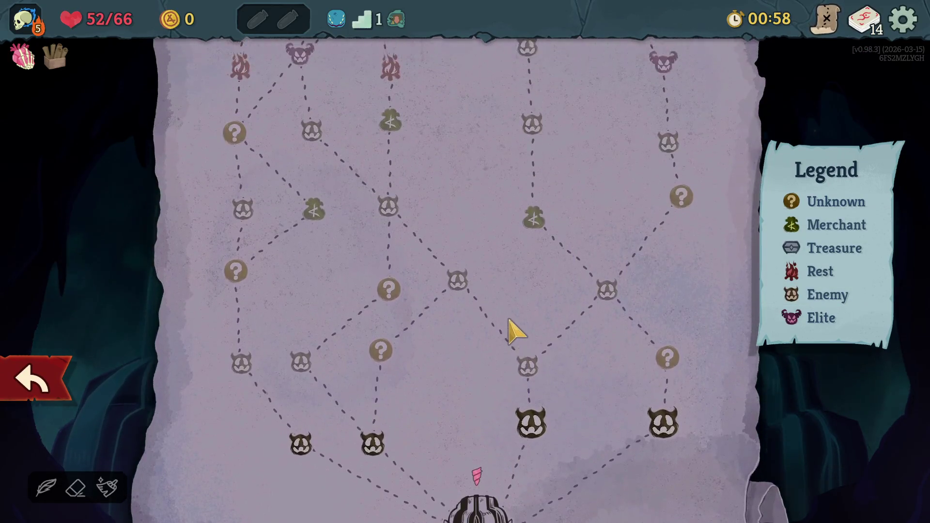
scroll(514, 330, "down", 5)
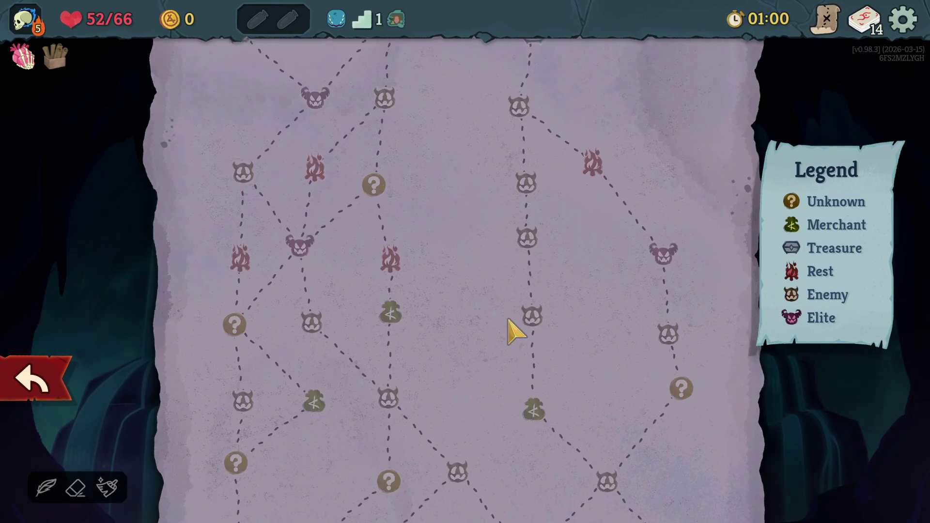
scroll(490, 345, "up", 1)
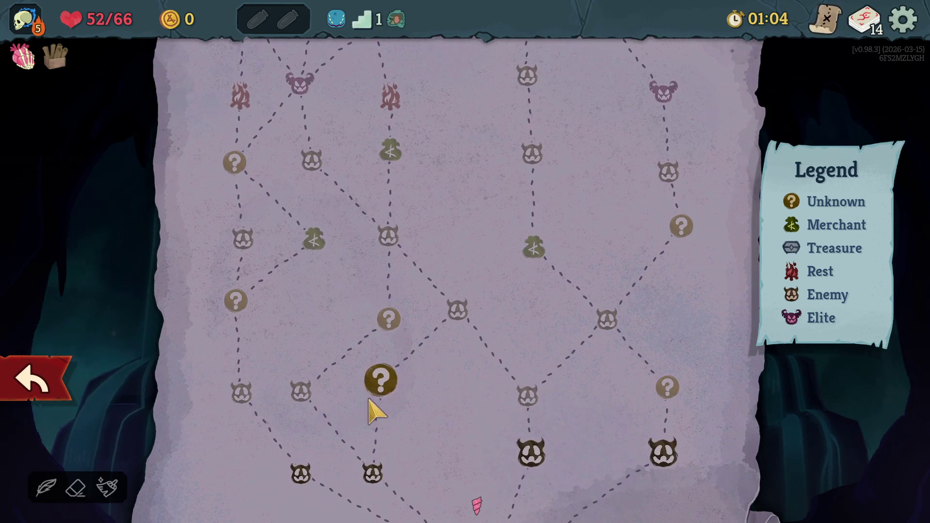
left_click(374, 474)
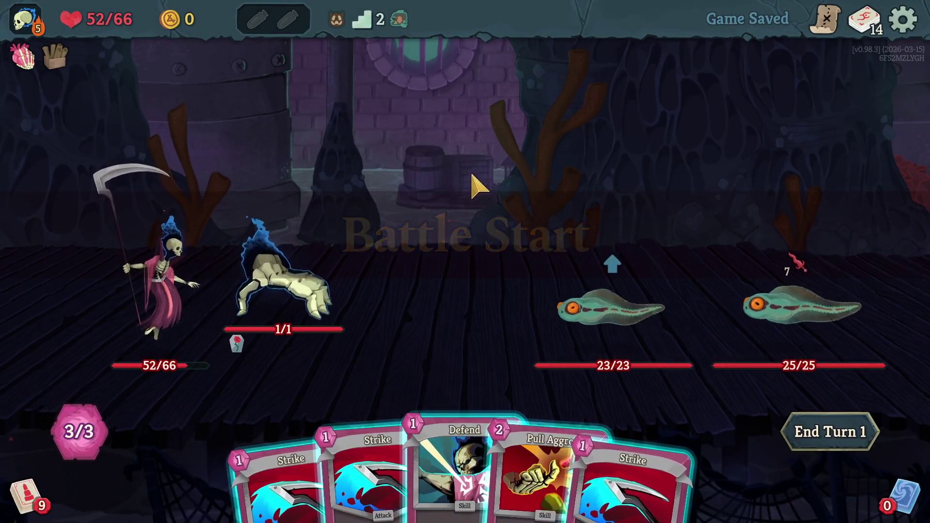
Step: Play Pull Aggro, Strike the right Toadpole for 6, end turn, and pause
left_click_drag(546, 519, 484, 271)
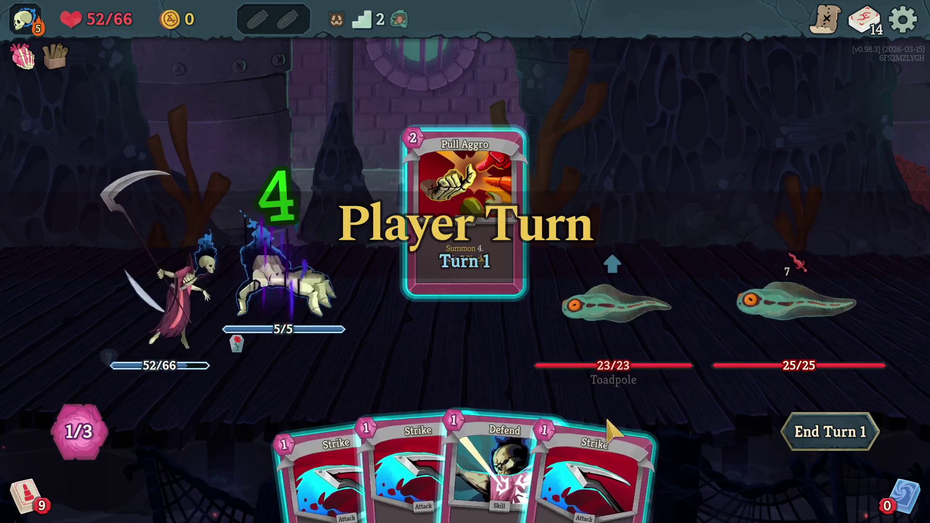
left_click(480, 465)
left_click(775, 310)
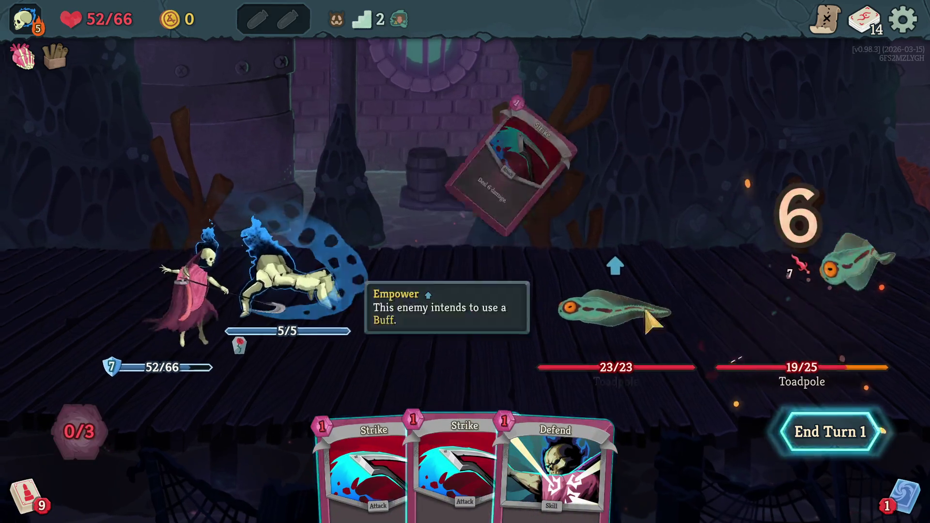
left_click(814, 428)
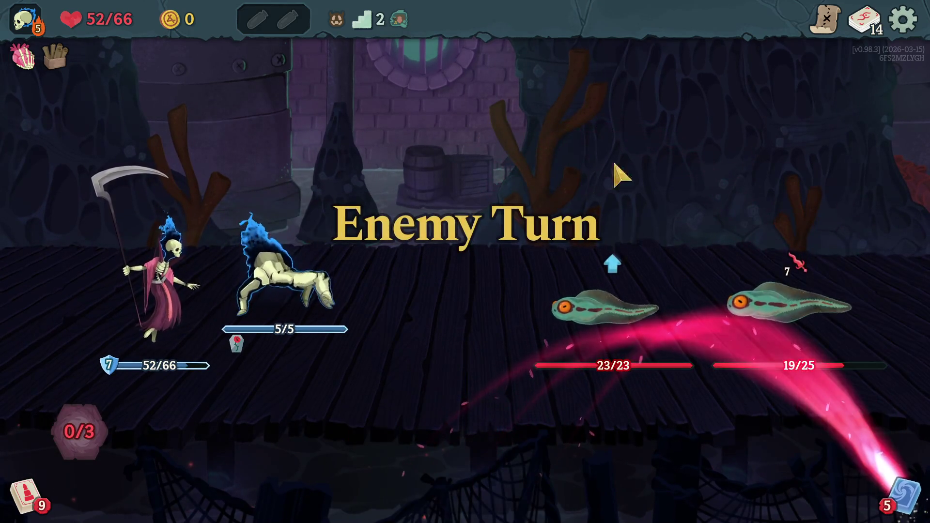
left_click(902, 19)
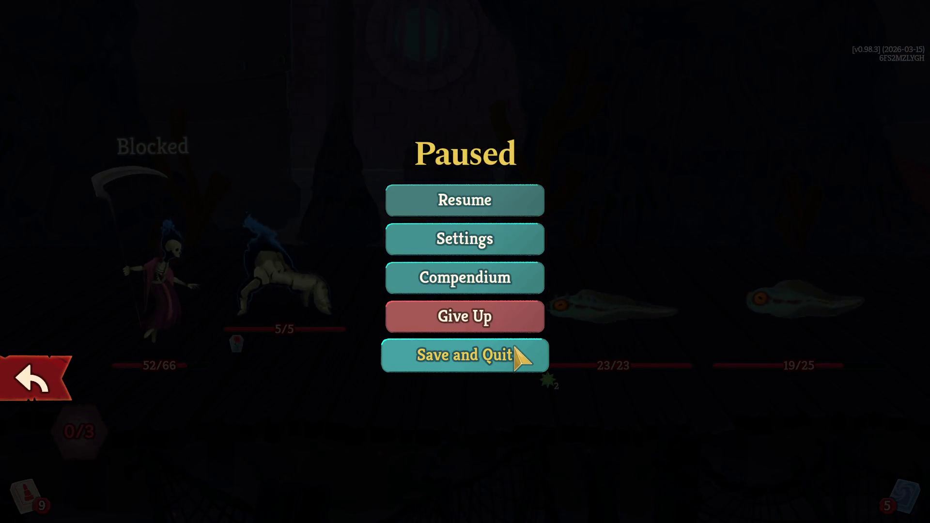
Step: Resume, play Bodyguard on Osty and two Defends, then end the second turn
left_click(533, 201)
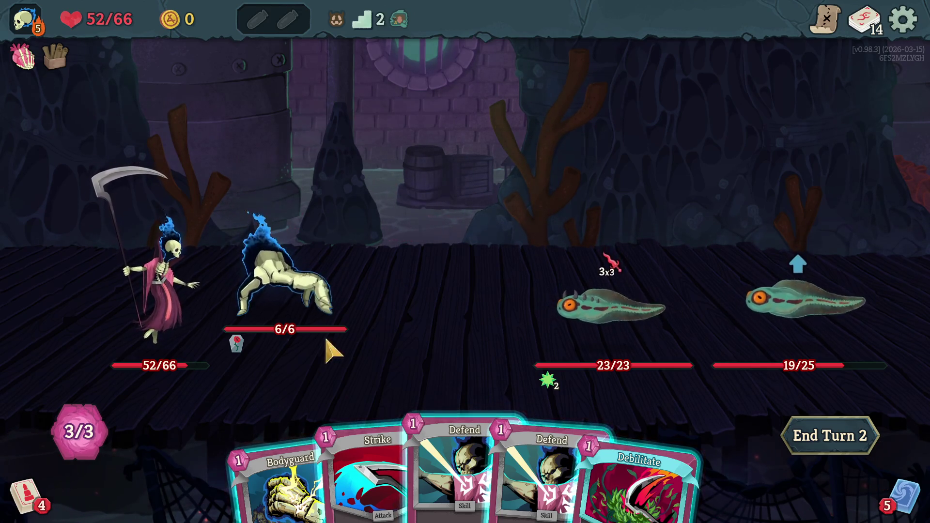
left_click_drag(290, 465, 399, 272)
left_click(436, 421)
left_click(465, 421)
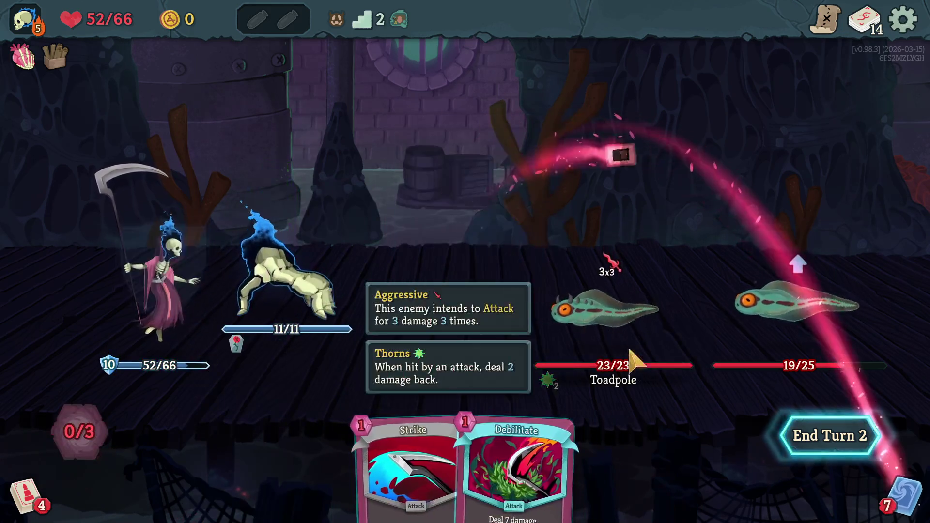
left_click(818, 436)
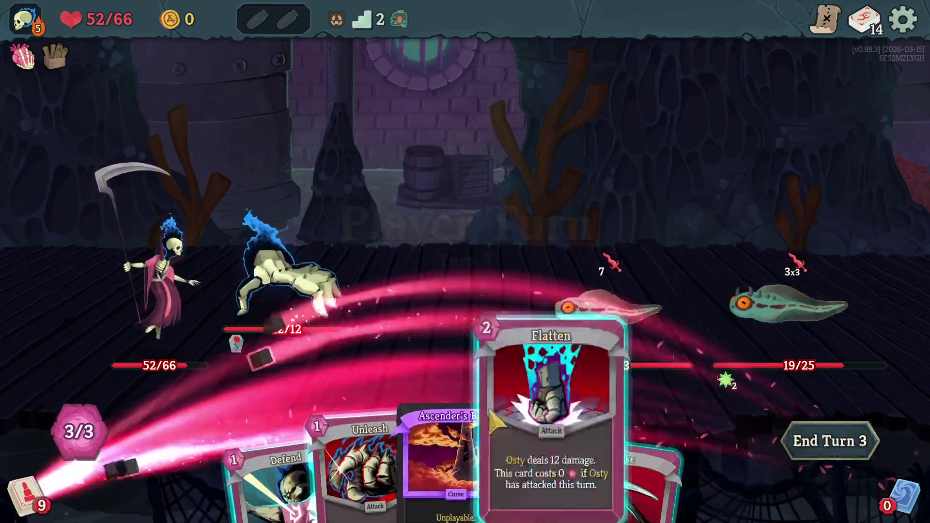
Step: Weigh a couple of cards without playing them, then aim Unleash at the left Toadpole
left_click(644, 436)
right_click(616, 316)
left_click(310, 426)
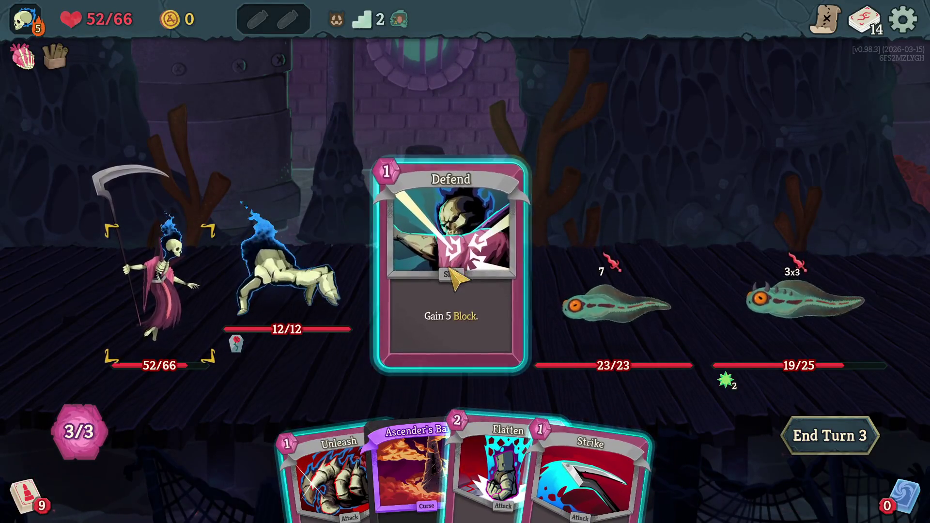
right_click(449, 284)
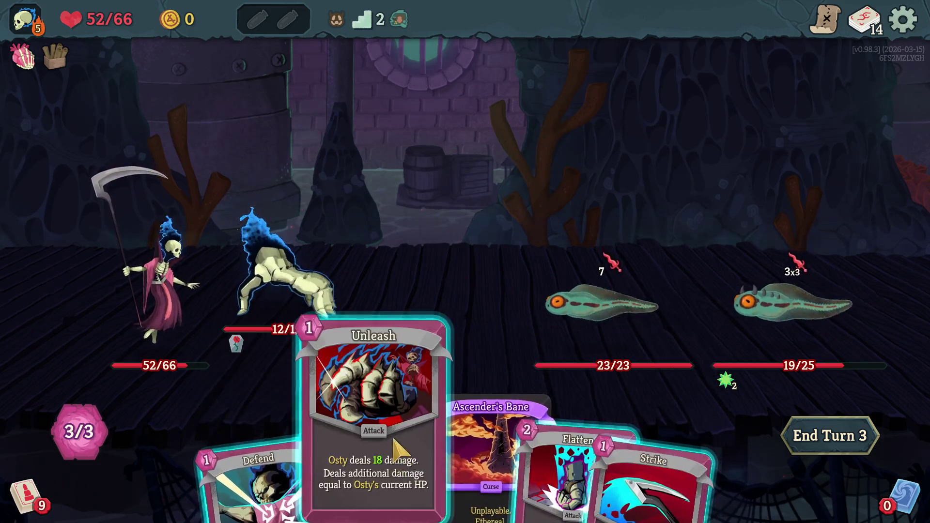
mouse_move(280, 275)
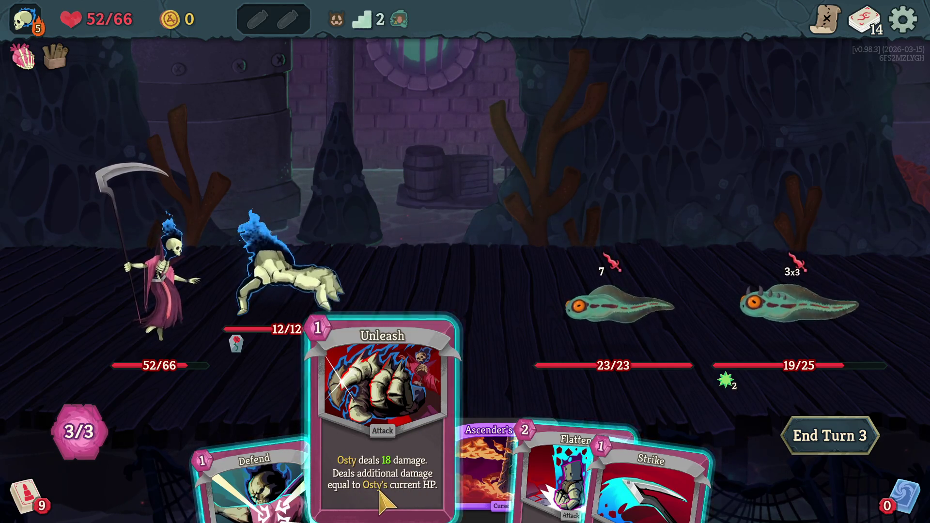
mouse_move(294, 330)
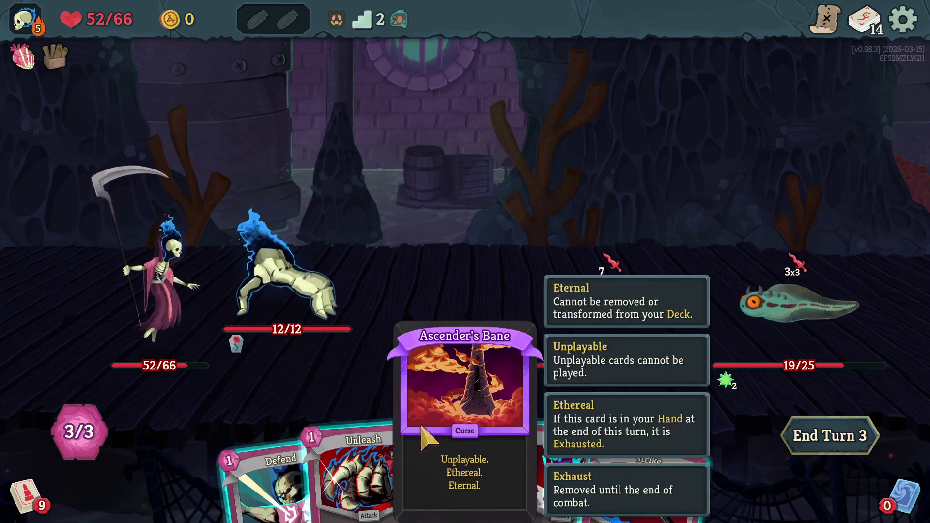
left_click(373, 477)
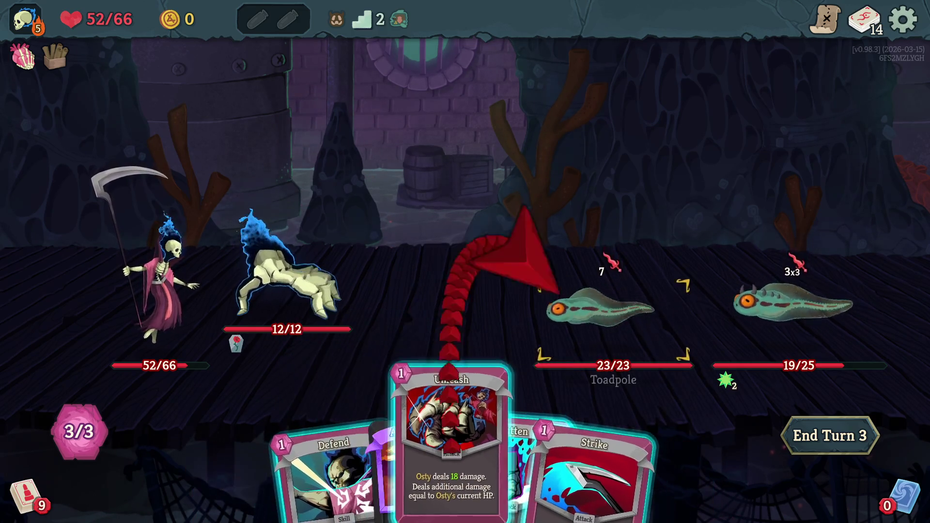
Step: Kill the left Toadpole with Unleash and Flatten, gaining 5 Block from Defend
left_click(565, 279)
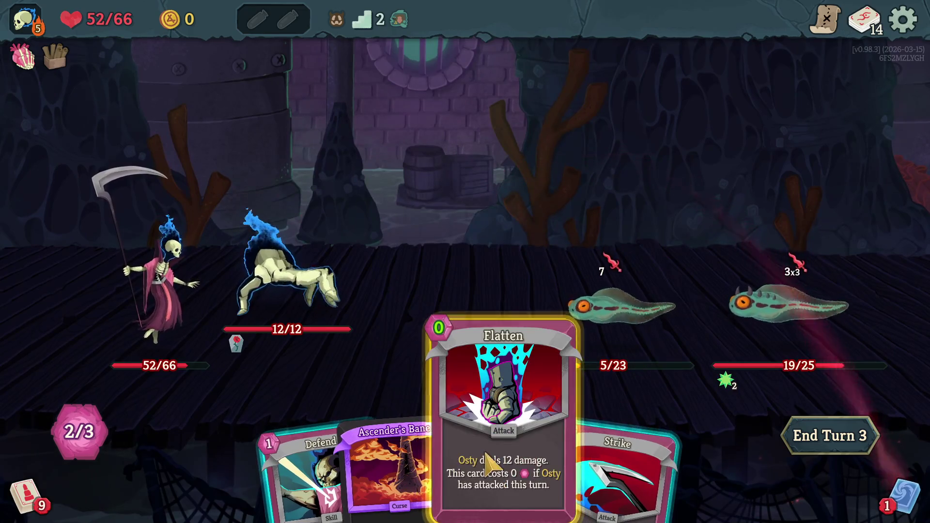
left_click_drag(317, 497, 458, 398)
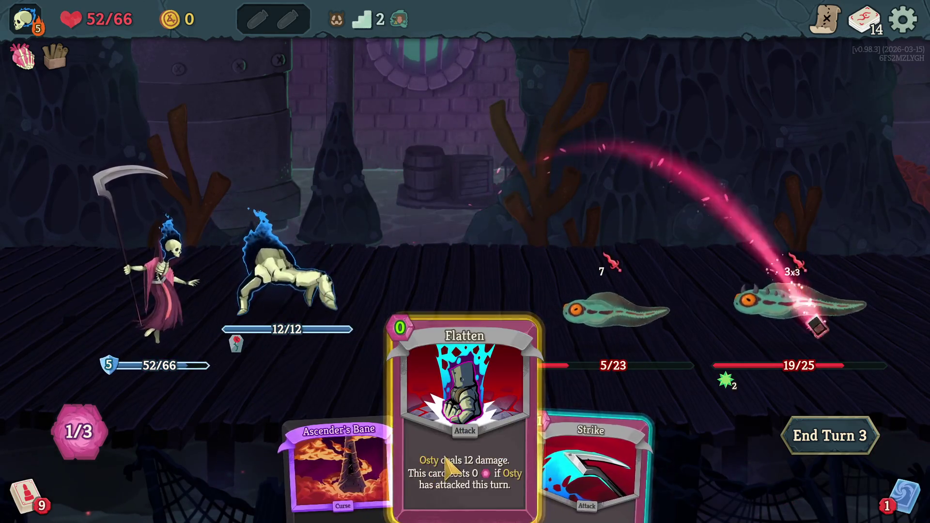
left_click(460, 407)
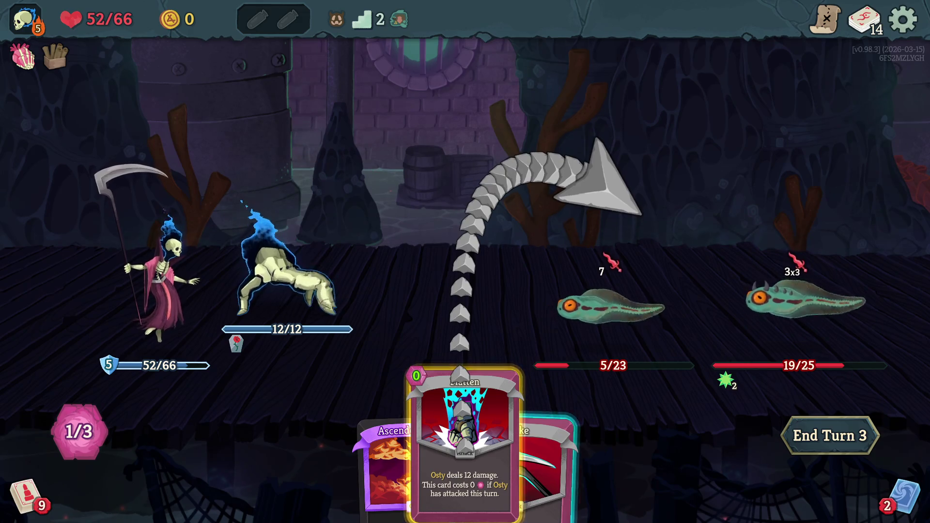
left_click(606, 305)
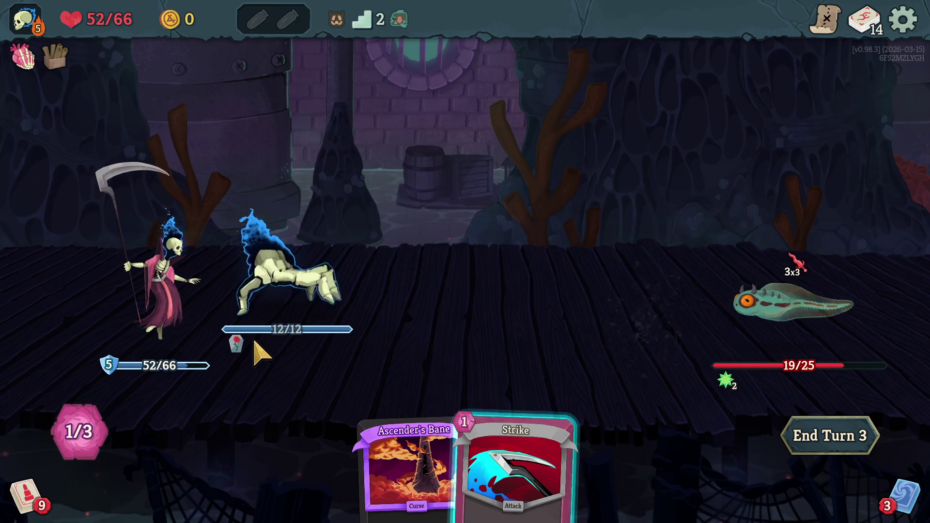
Step: End the turn to move on to turn 4
mouse_move(238, 345)
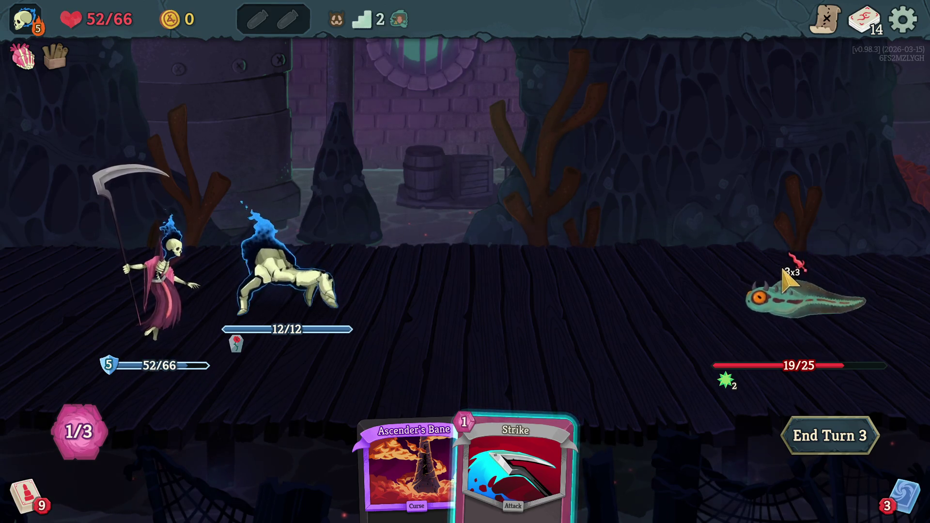
mouse_move(789, 271)
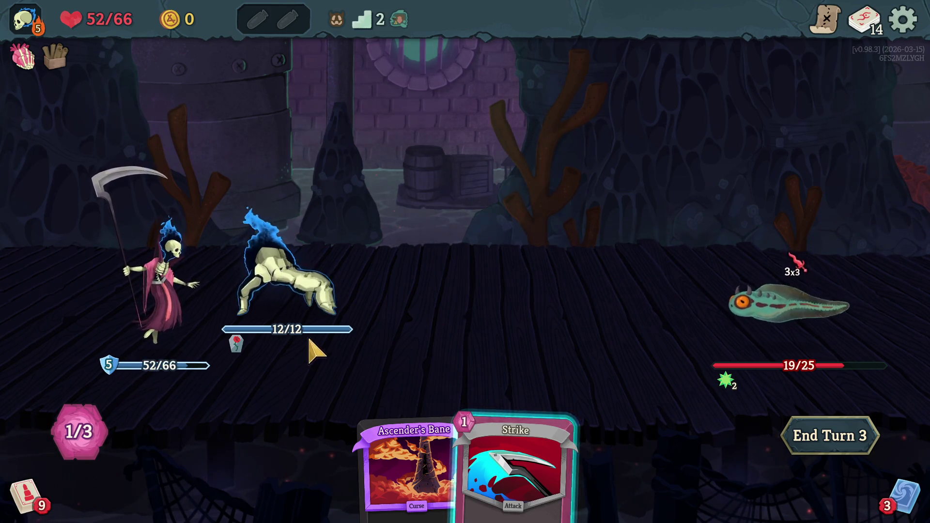
mouse_move(304, 343)
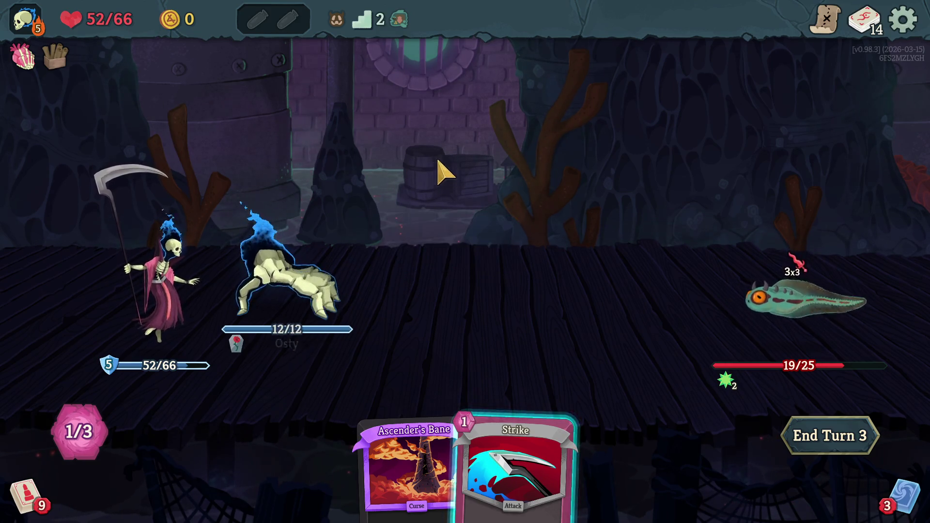
left_click(836, 440)
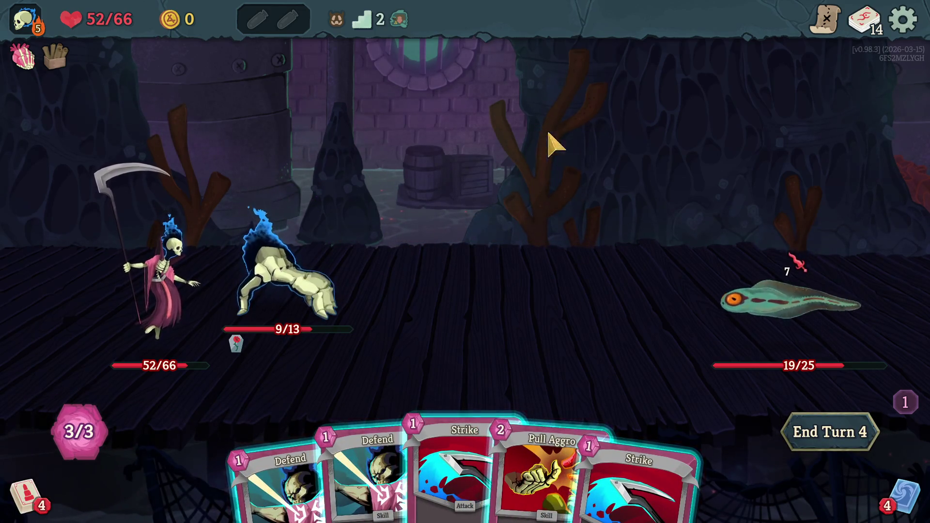
Step: Play Pull Aggro and Strike the Toadpole, then end turn 4
left_click(536, 473)
left_click_drag(591, 467, 790, 301)
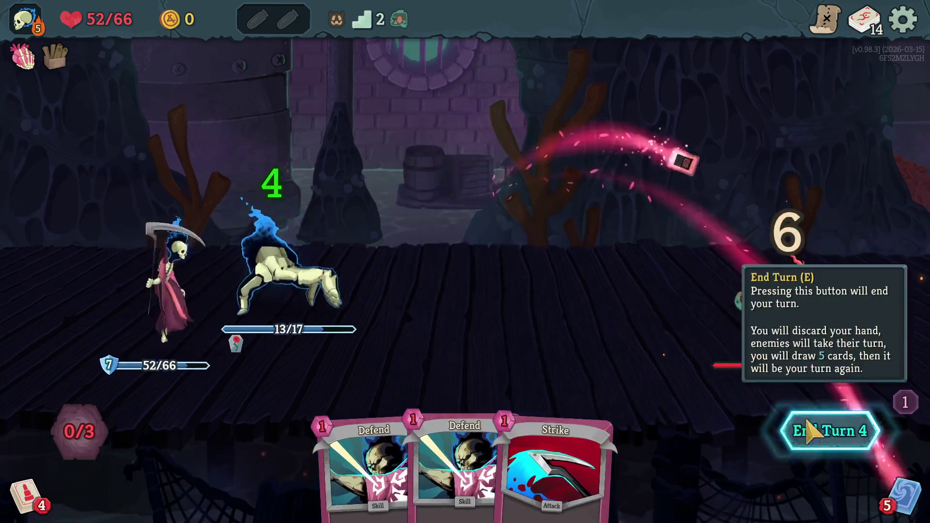
left_click(808, 430)
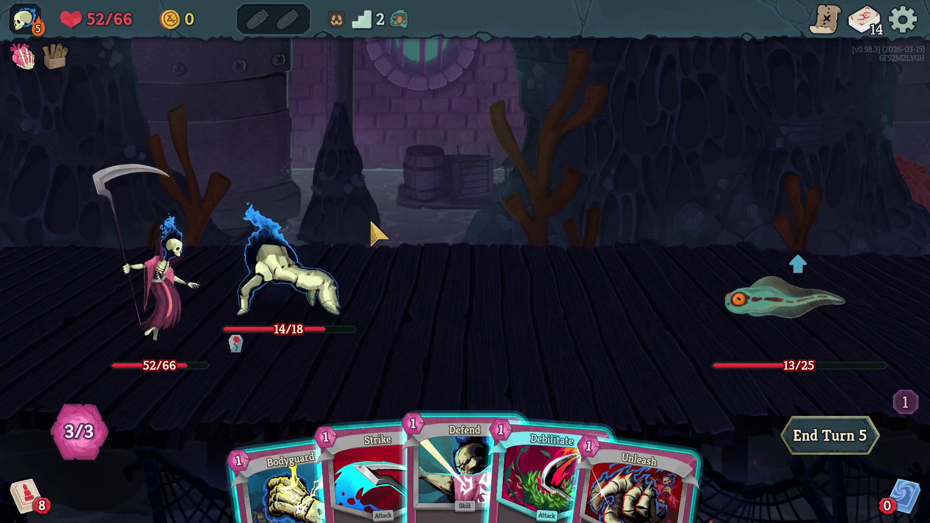
Step: Kill the last Toadpole with Bodyguard and Unleash, then collect the gold
left_click_drag(197, 467, 685, 176)
mouse_move(605, 472)
left_mouse_down()
mouse_move(670, 333)
mouse_move(787, 313)
left_mouse_up()
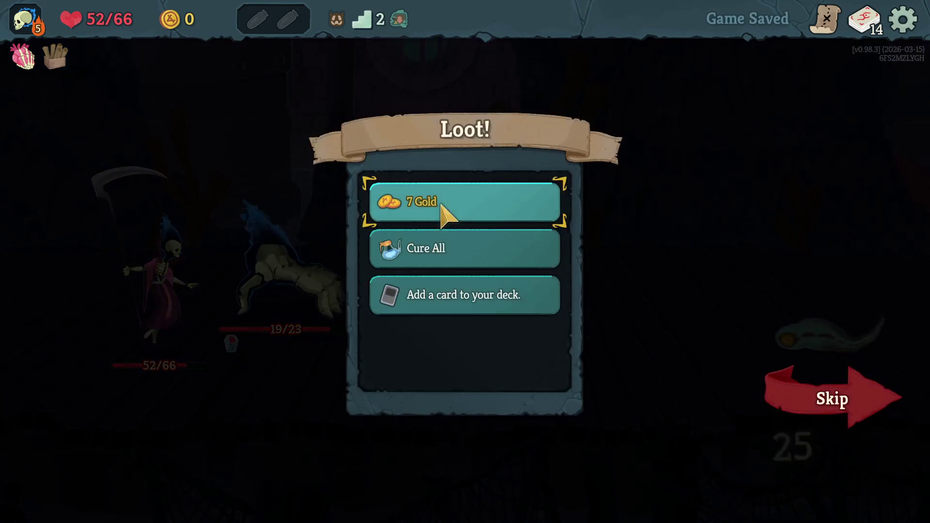
left_click(442, 208)
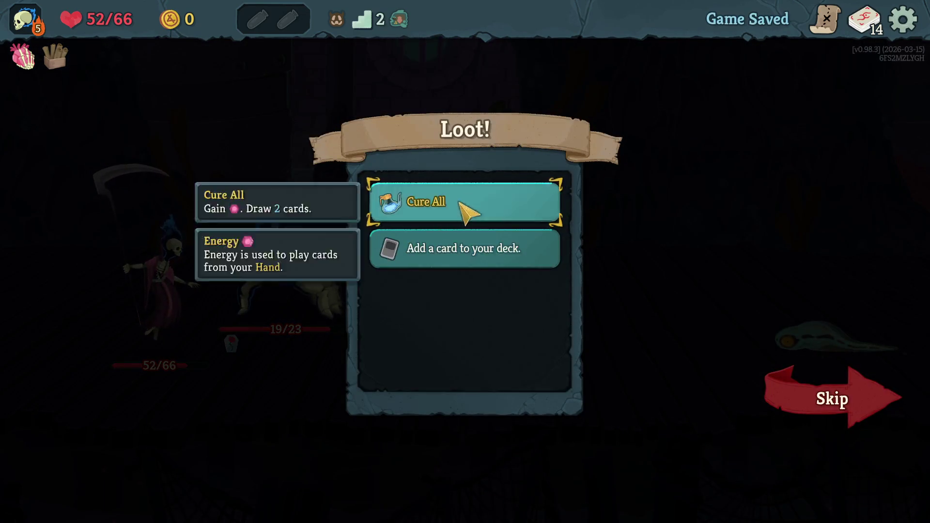
Step: Take the Cure All potion, review the deck, and pick Sic 'Em as the card reward
left_click(467, 210)
left_click(487, 210)
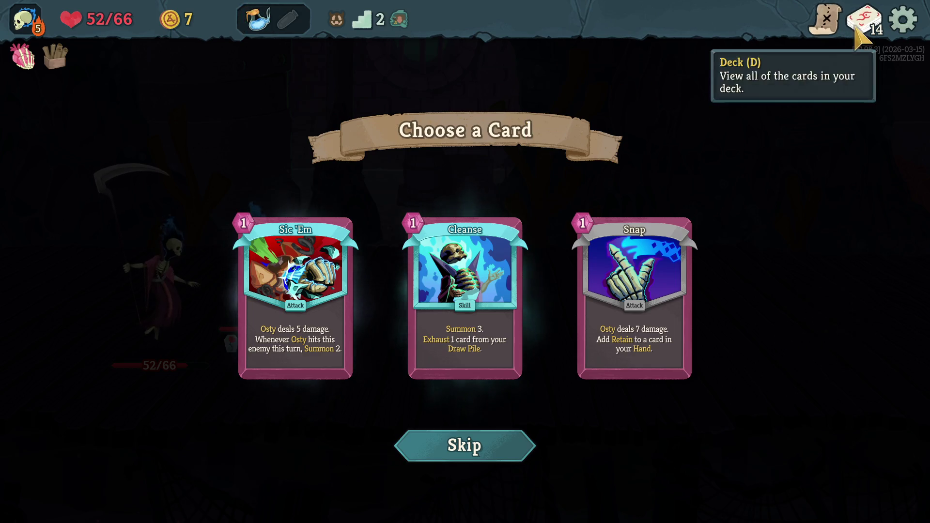
left_click(865, 21)
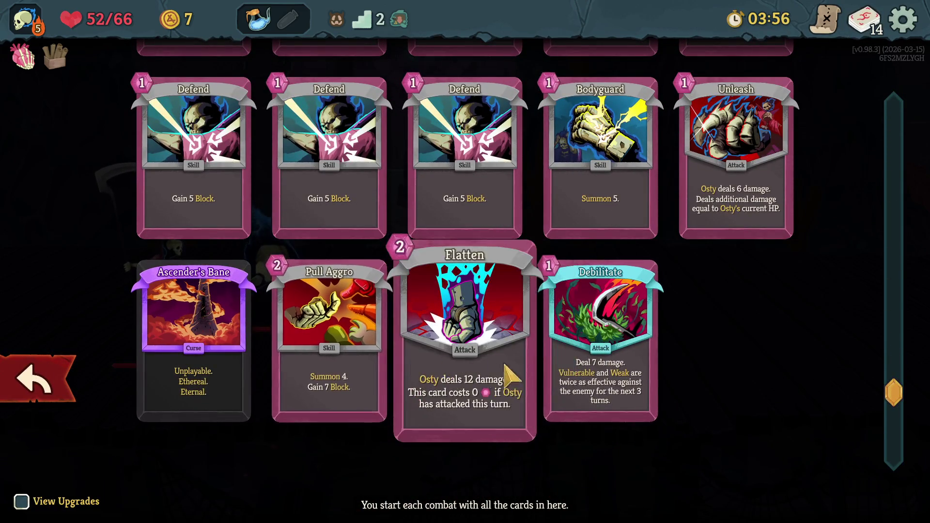
left_click(63, 384)
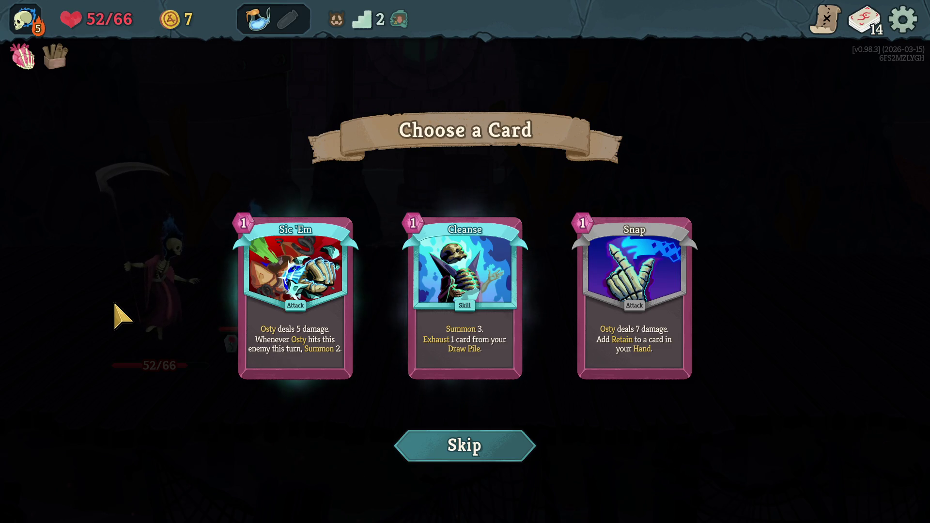
left_click(293, 274)
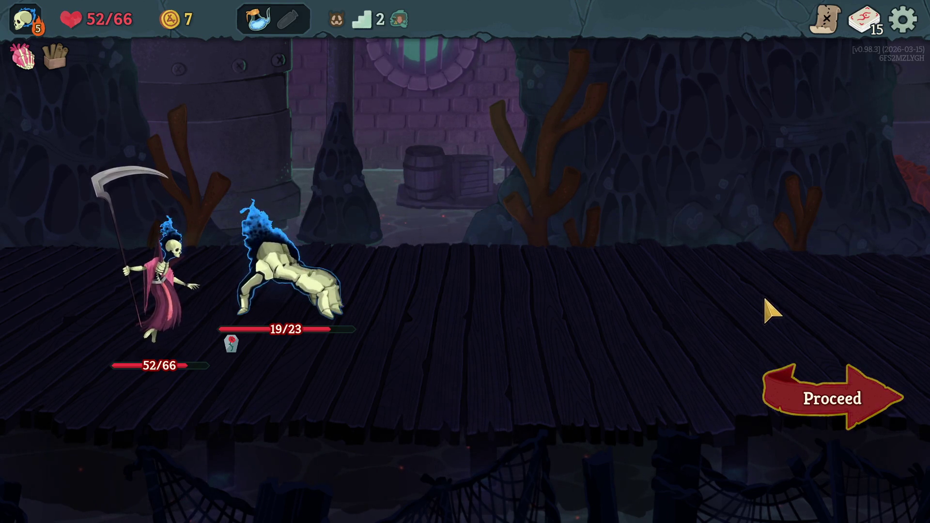
Step: Enter the next fight and kill the left Corpse Slug with Unleash, Flatten, Sic 'Em and Strike
left_click(810, 403)
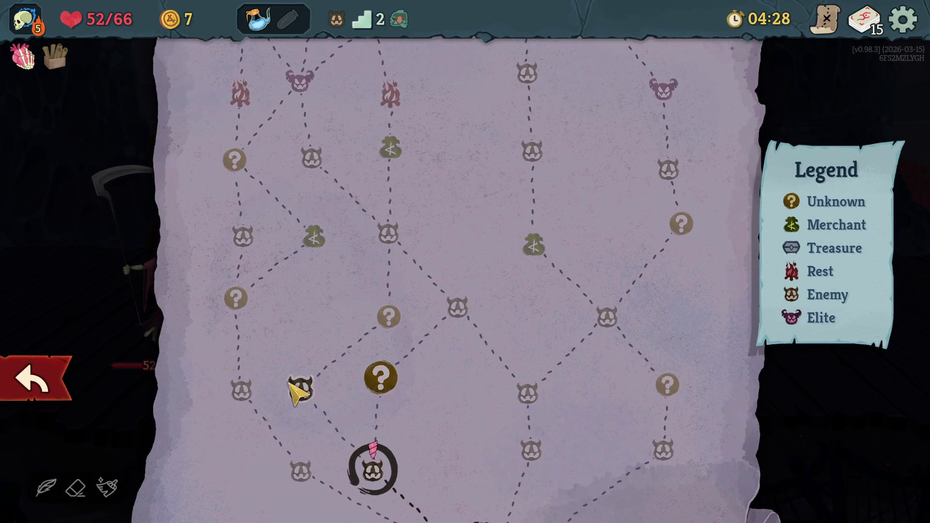
left_click(293, 385)
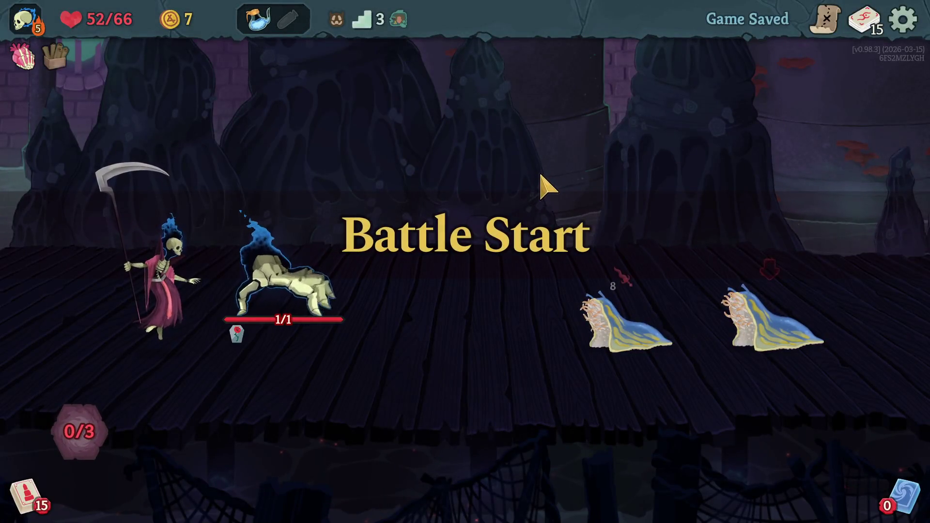
mouse_move(578, 307)
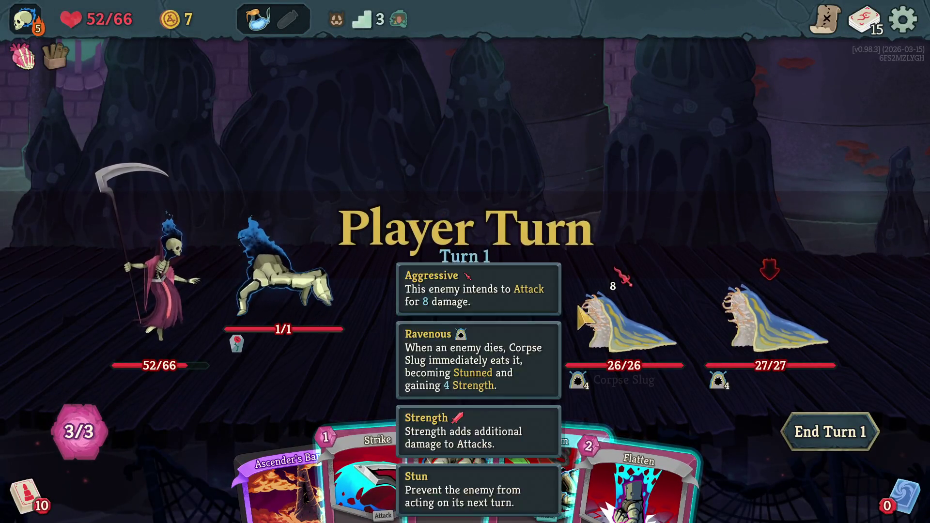
left_click(472, 393)
left_click(630, 334)
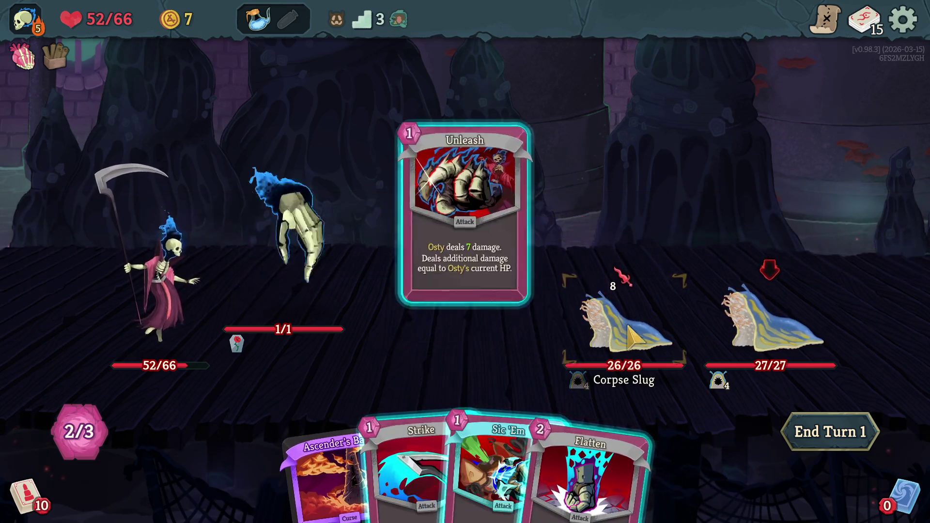
left_click(572, 460)
left_click(618, 346)
left_click(554, 463)
left_click(620, 329)
left_click(504, 465)
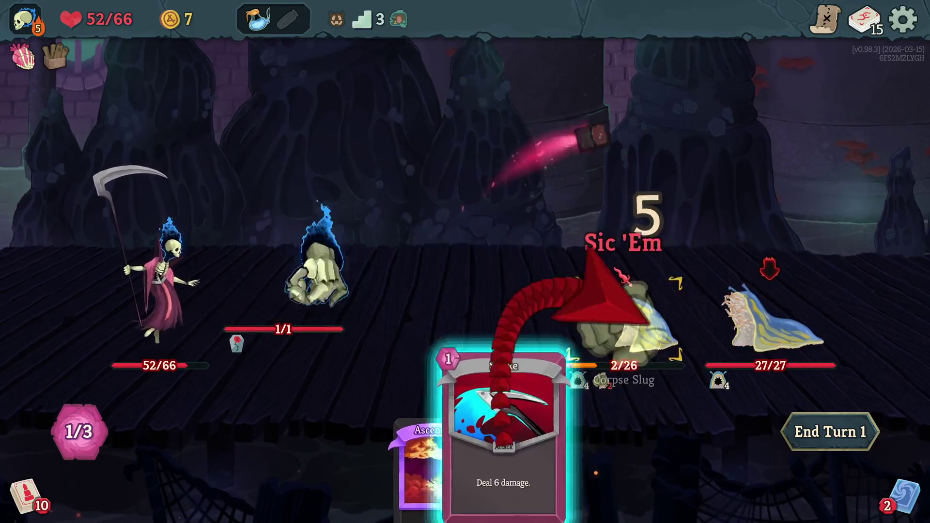
left_click(649, 320)
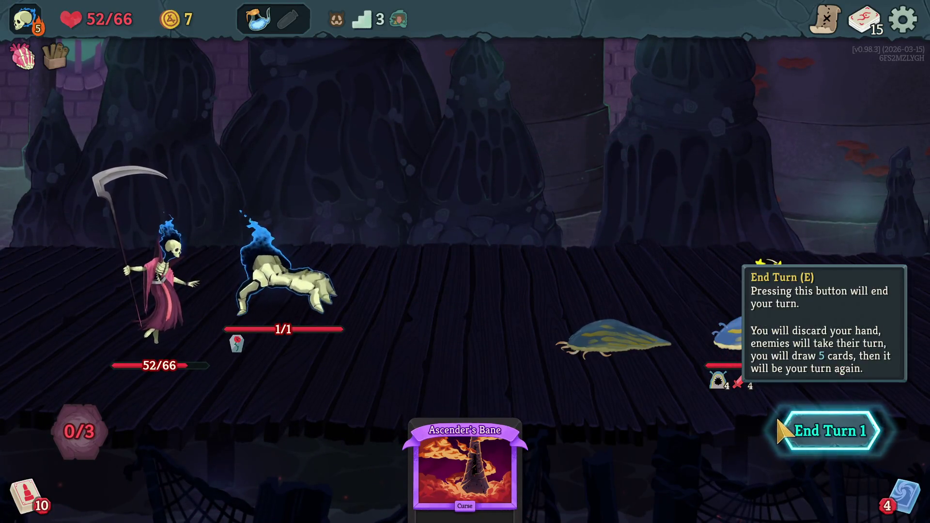
left_click(781, 431)
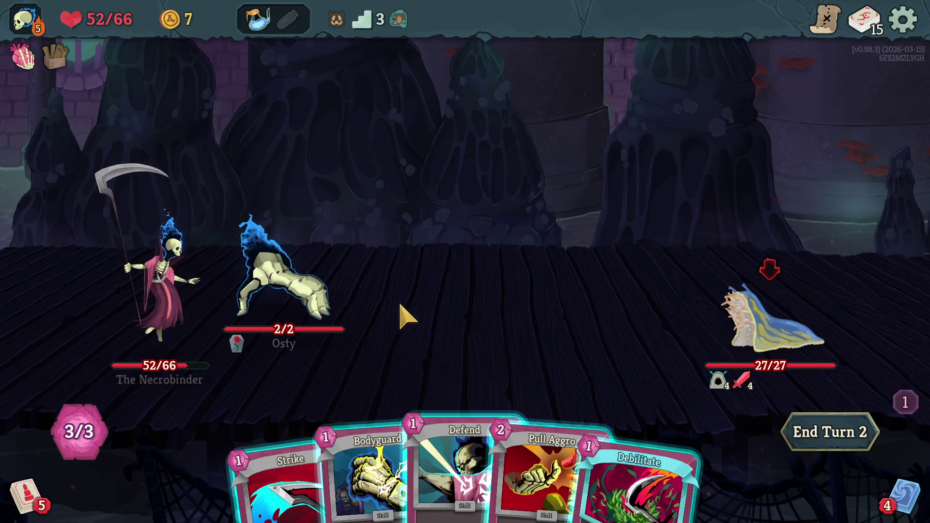
Step: Grow Osty with Pull Aggro and Bodyguard, then end the turn
mouse_move(569, 499)
left_mouse_down()
mouse_move(616, 227)
mouse_move(571, 234)
left_mouse_up()
key("2")
left_click(407, 337)
left_click(799, 431)
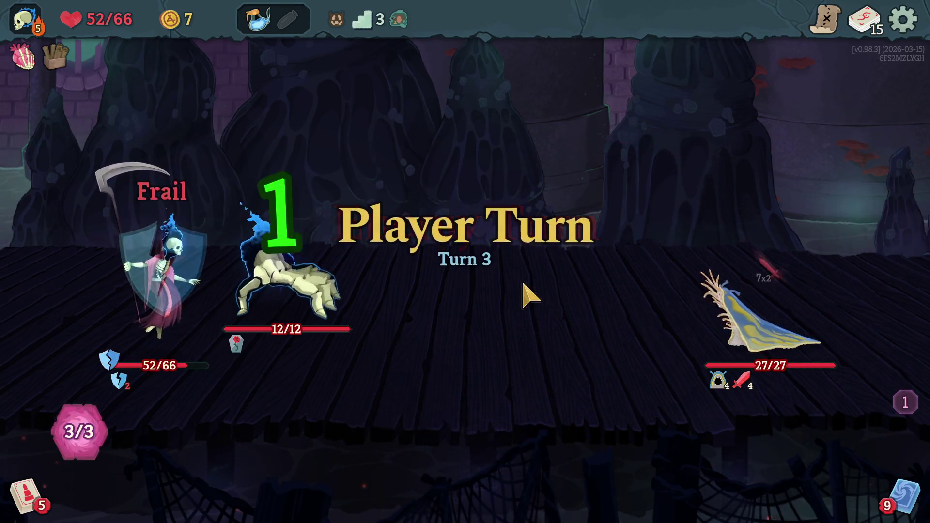
Step: Drink the blue potion, Strike the slug, block with three Defends, and end the turn
mouse_move(465, 465)
left_mouse_down()
mouse_move(485, 402)
mouse_move(574, 318)
left_mouse_up()
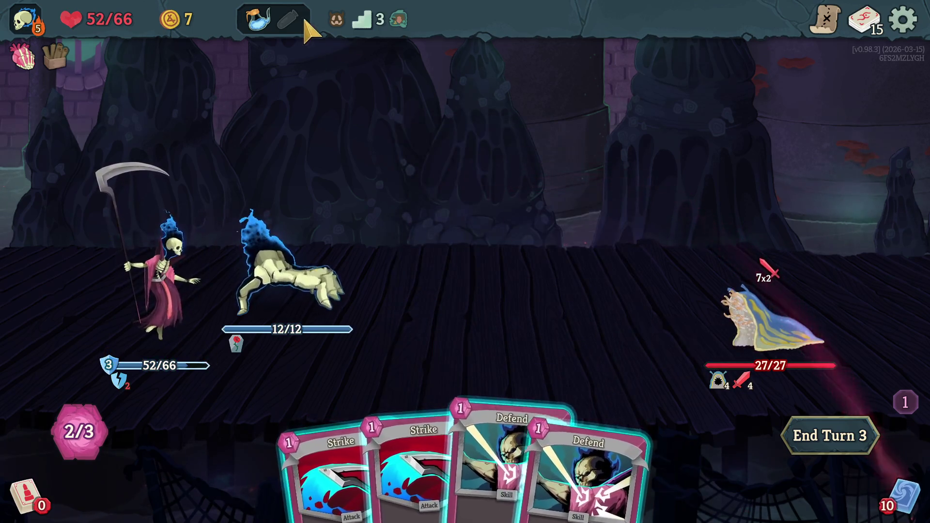
left_click(256, 20)
left_click(255, 91)
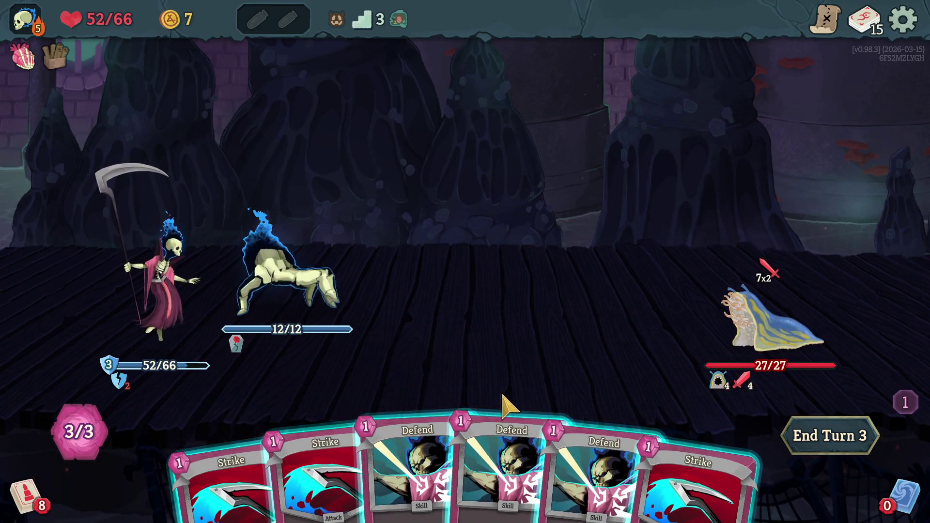
mouse_move(334, 443)
left_mouse_down()
mouse_move(561, 334)
mouse_move(773, 335)
mouse_move(763, 345)
left_mouse_up()
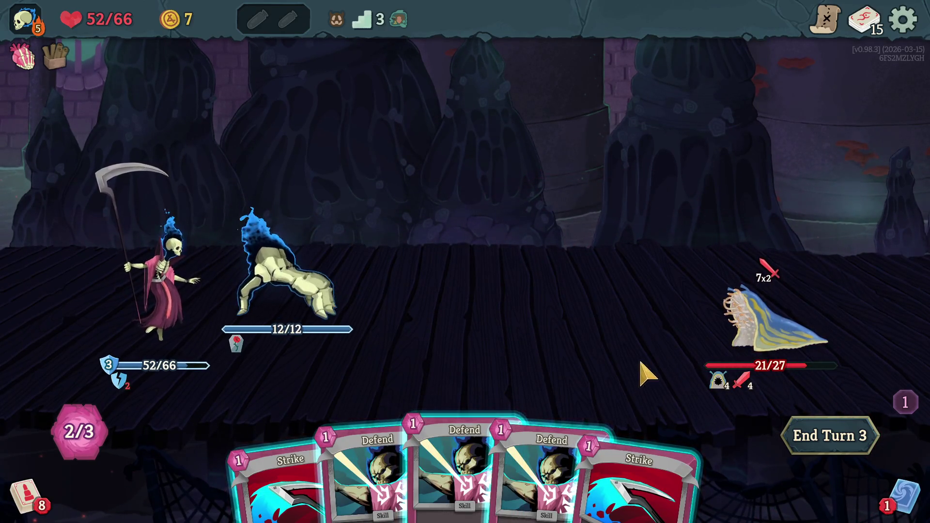
key("3")
key("2")
left_click(831, 432)
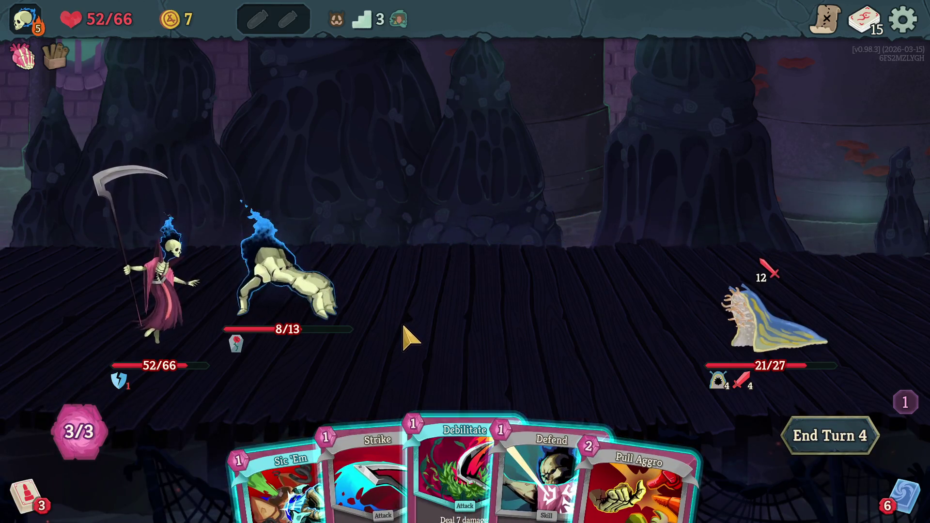
Step: Play Sic 'Em on the slug and Pull Aggro for block, then end the turn
left_click(290, 436)
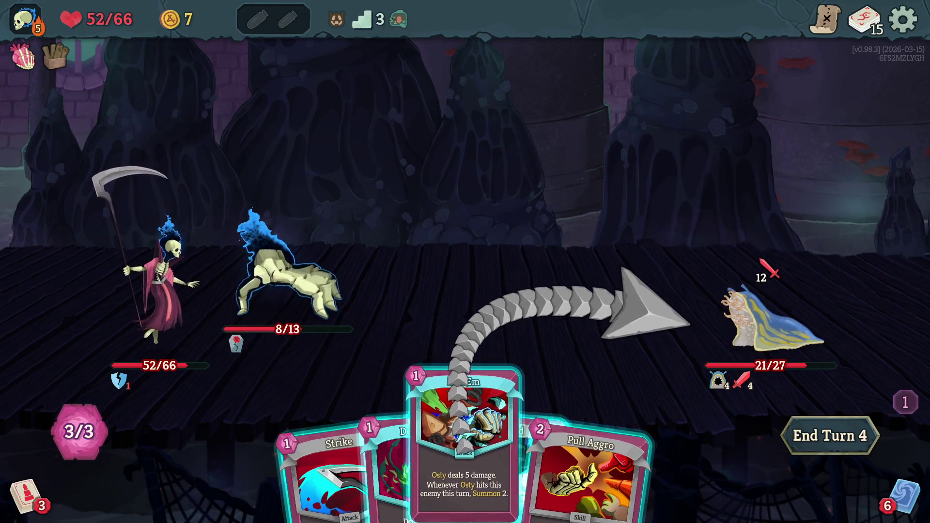
left_click(688, 324)
left_click_drag(581, 475, 660, 201)
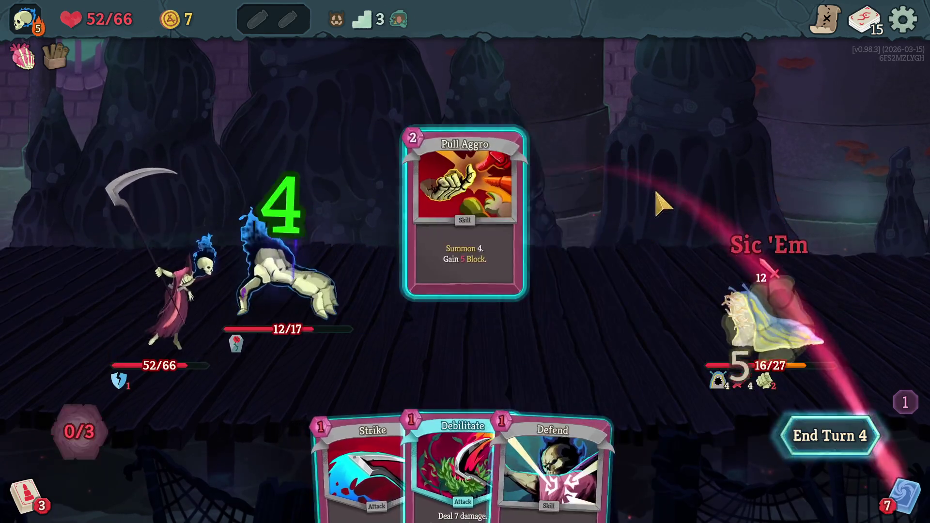
left_click(824, 434)
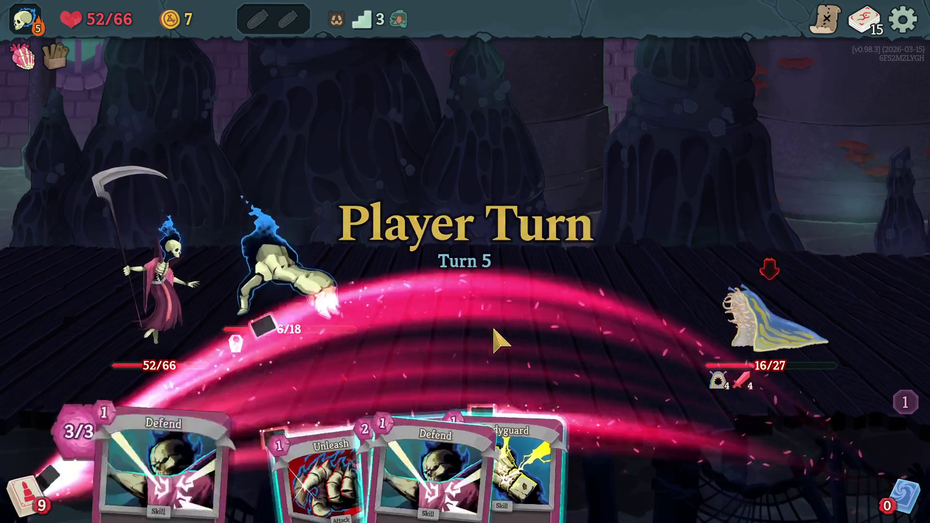
Step: Kill the last Corpse Slug with Bodyguard and Unleash, then take the gold and Droplet of Precognition
left_click_drag(446, 436, 479, 305)
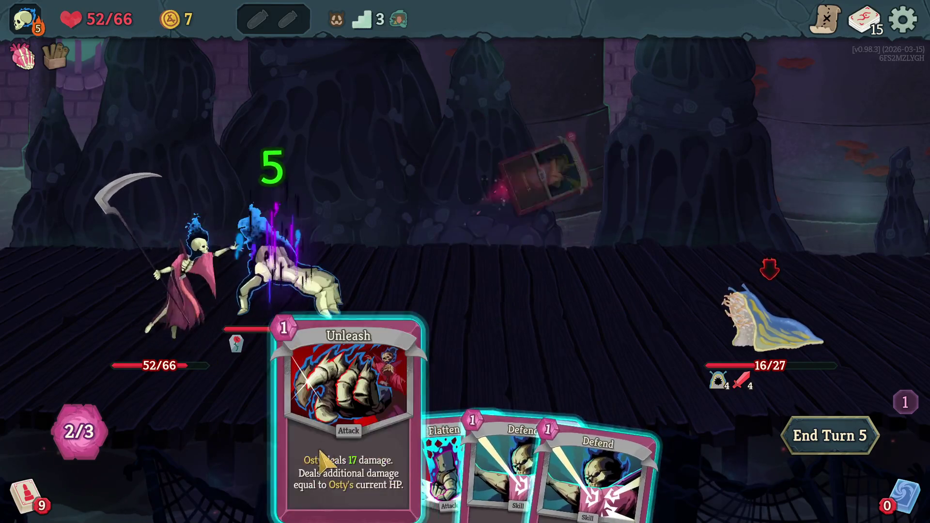
left_click_drag(328, 457, 716, 318)
left_click(717, 319)
left_click(525, 218)
left_click(525, 218)
left_click(525, 218)
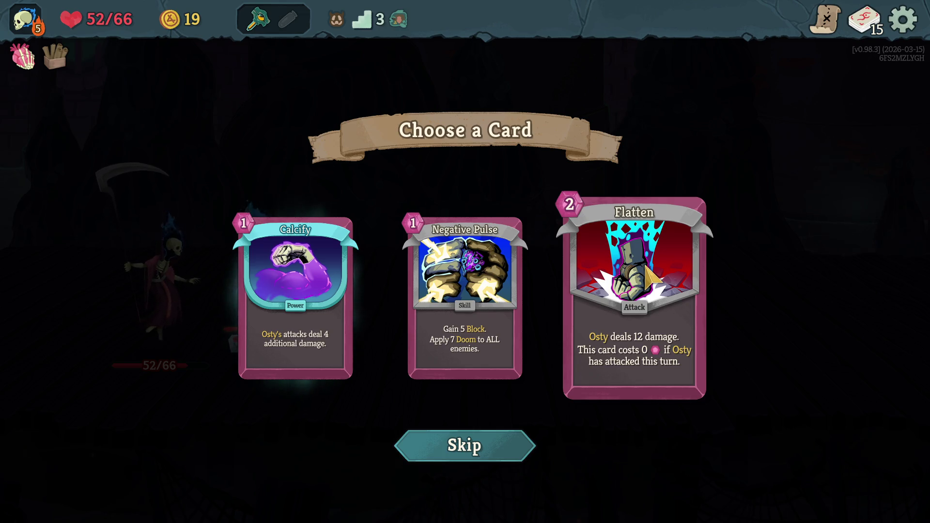
Step: Take Flatten as the card reward and travel to the unknown ? node
left_click(652, 277)
left_click(795, 401)
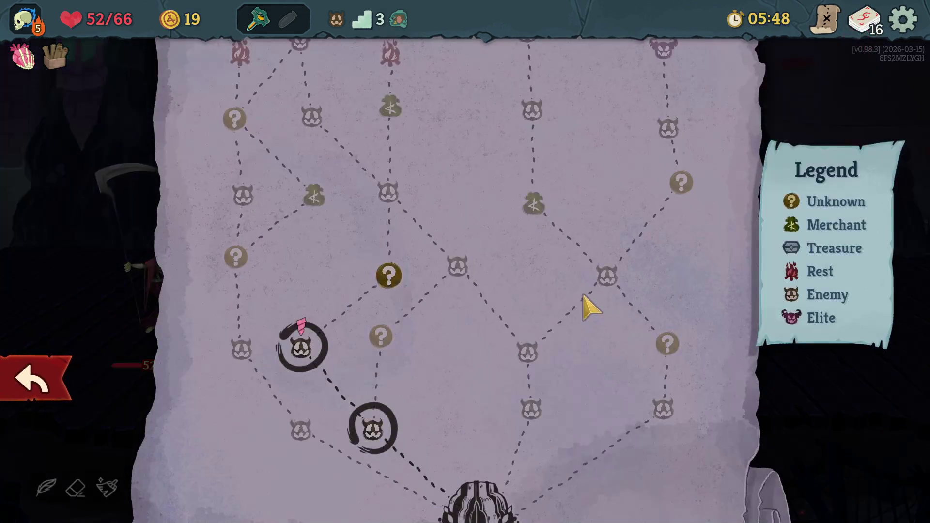
scroll(484, 315, "up", 2)
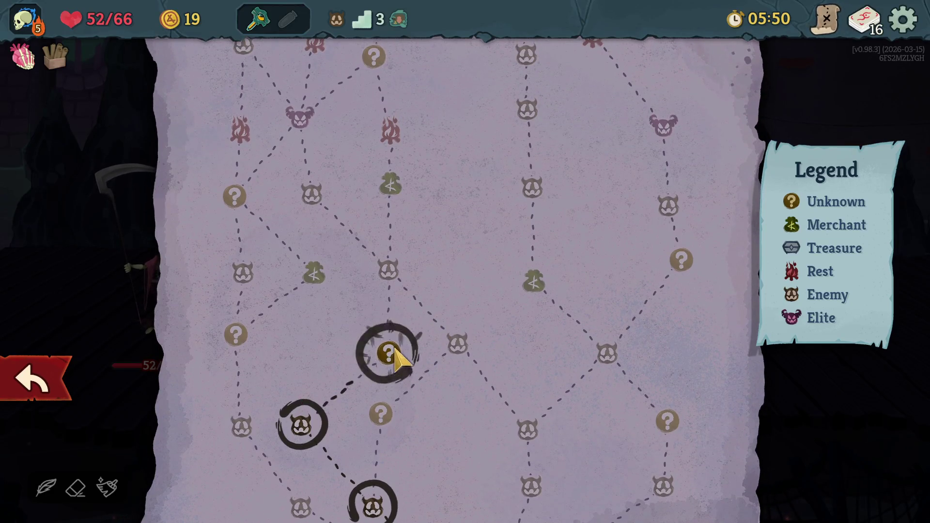
left_click(394, 349)
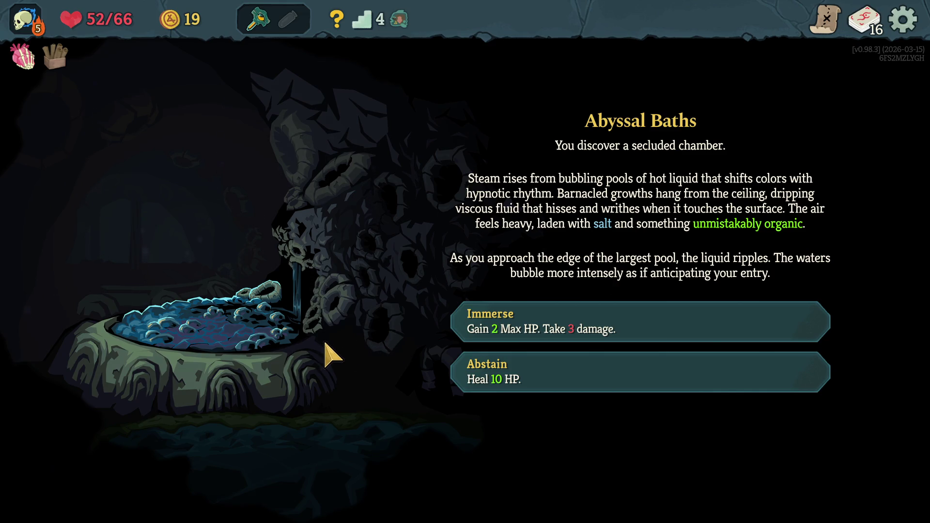
Step: Choose Abstain at the Abyssal Baths to heal to 62/66, then head to the next enemy node
left_click(564, 379)
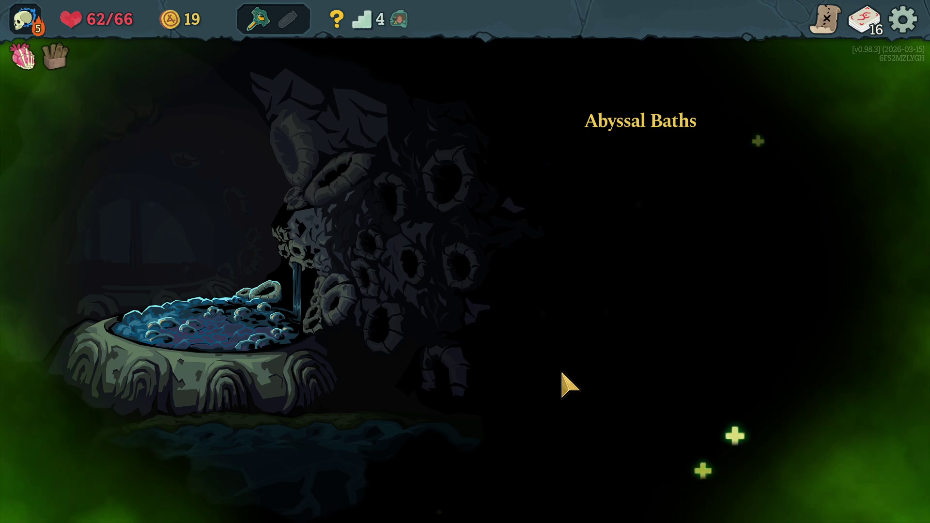
left_click(567, 316)
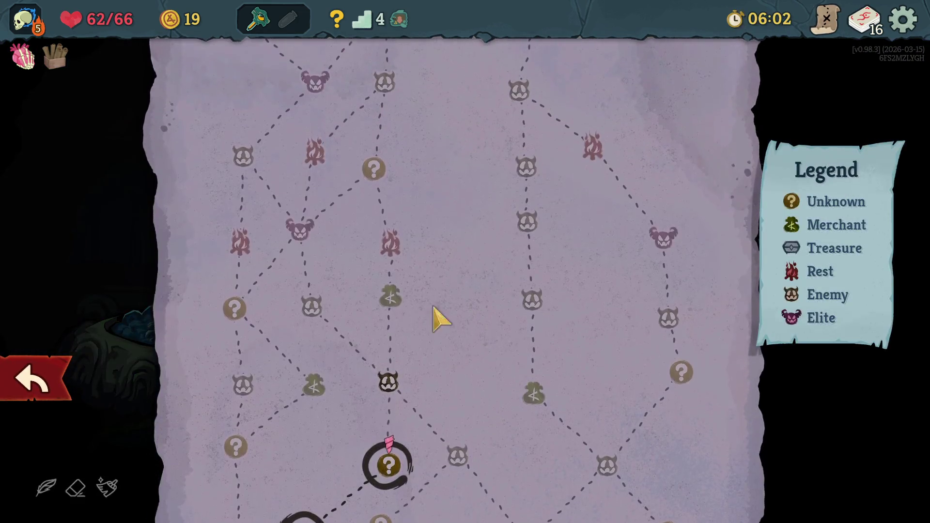
left_click(391, 388)
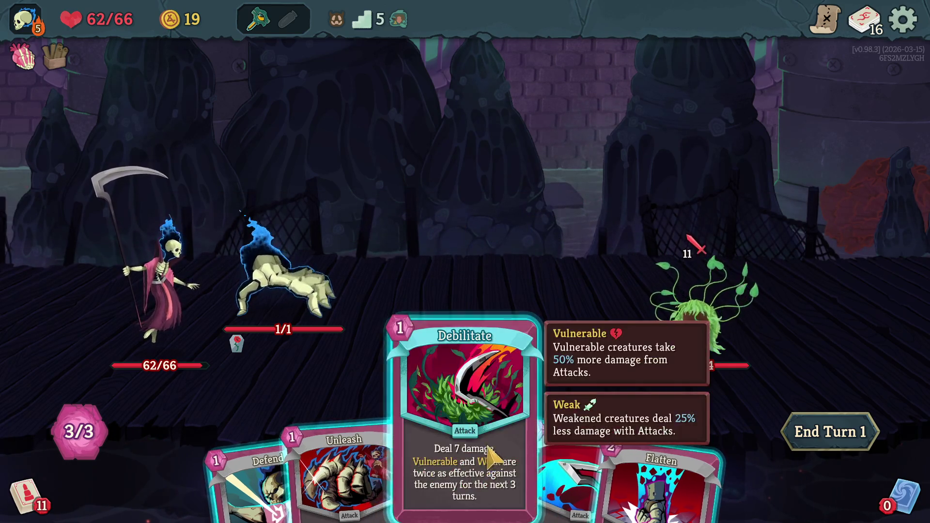
Step: Hit Seapunk with Unleash and Flatten, and play Defend for 5 Block
left_click_drag(378, 465, 698, 300)
key("4")
left_click(698, 291)
key("1")
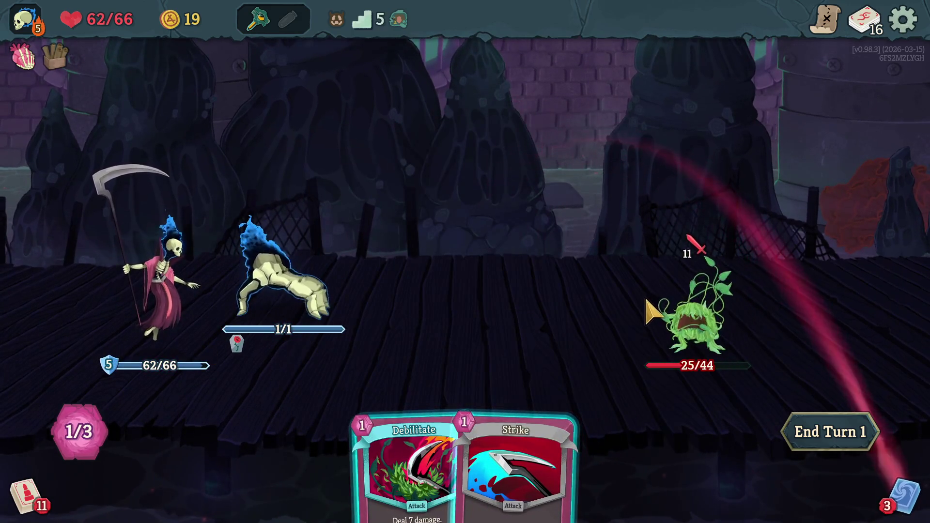
Step: Use Droplet of Precognition to fetch Flatten, then hit Seapunk with Flatten and Debilitate to 6/44 and end the turn
left_click(258, 22)
left_click(268, 91)
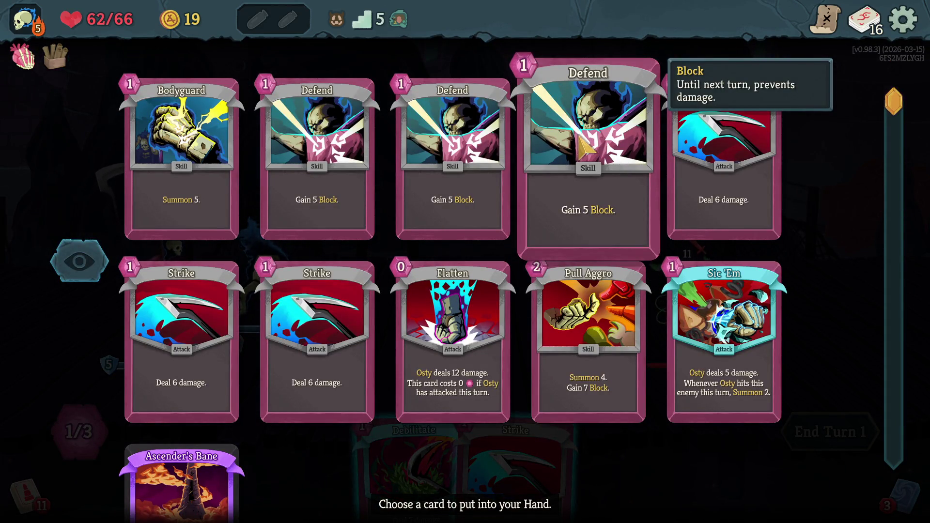
left_click(495, 284)
left_click(548, 426)
left_click(736, 305)
left_click(426, 436)
left_click(702, 310)
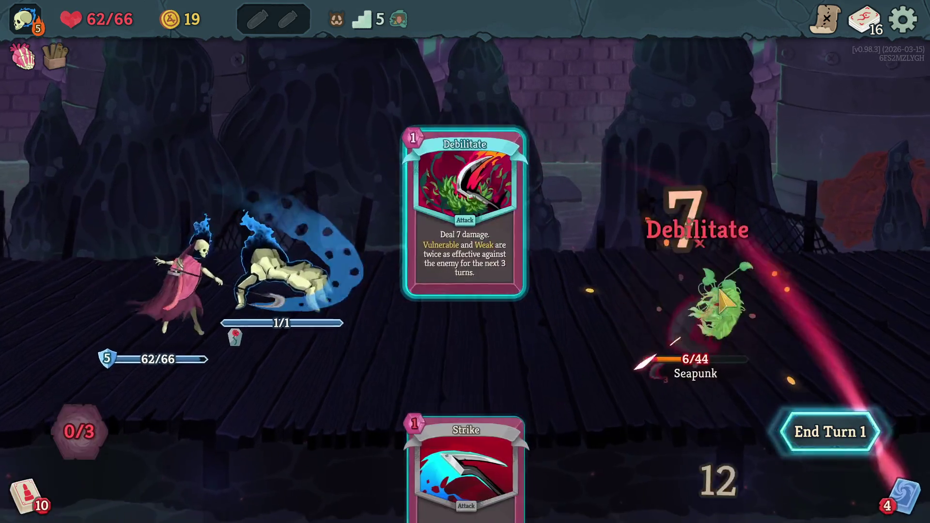
left_click(816, 431)
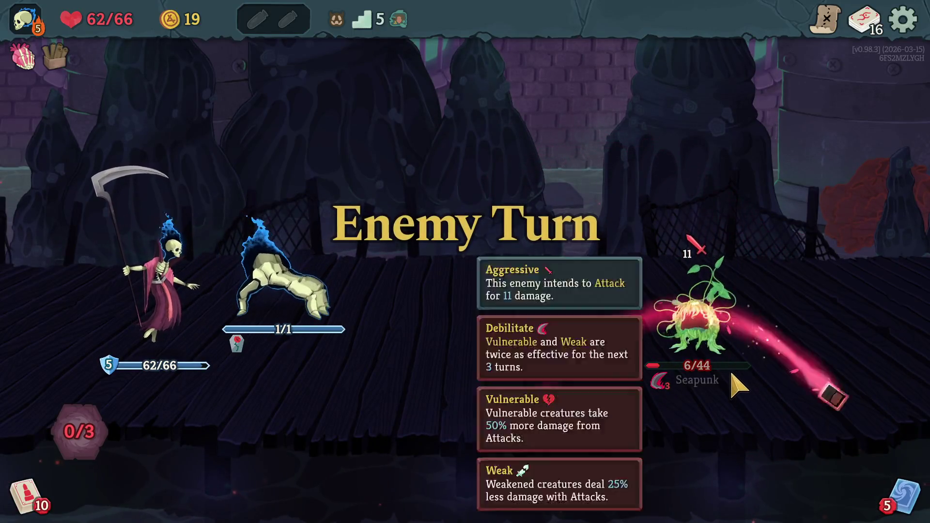